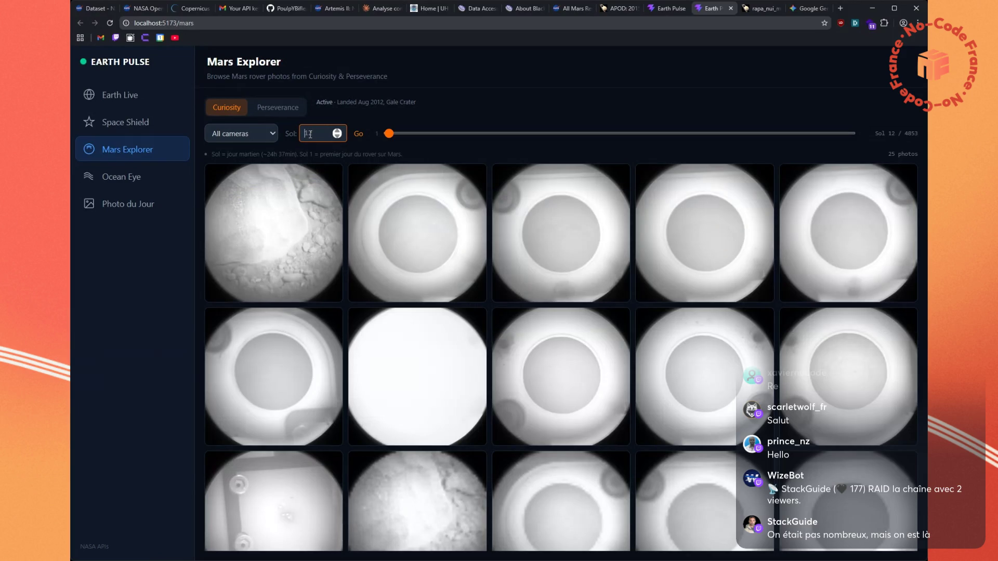
# Change the Sol value from 12 to 13 to load Curiosity's Sol 13 photos
pyautogui.press('BackSpace')
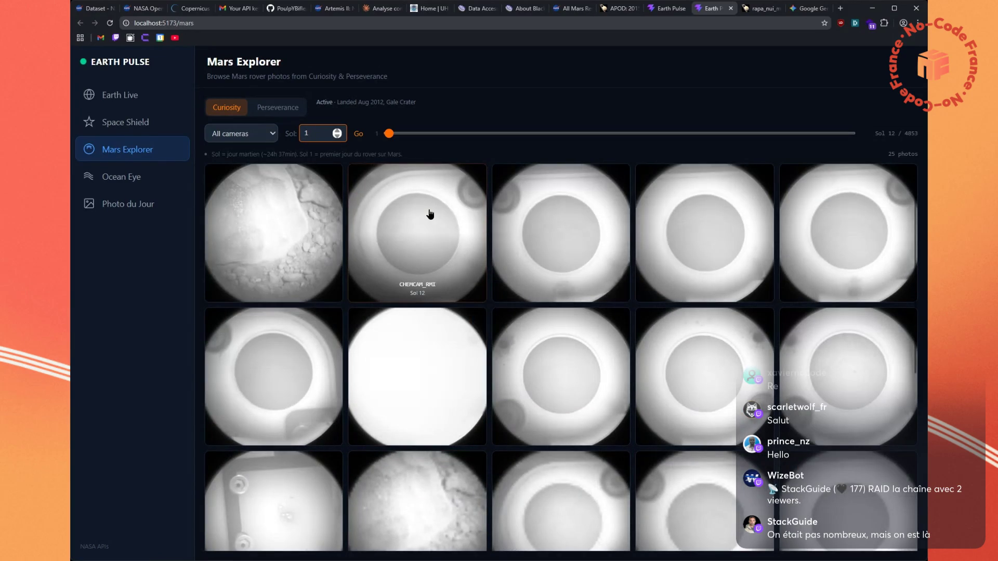
pyautogui.write('3')
pyautogui.hotkey('alt', 'Tab')
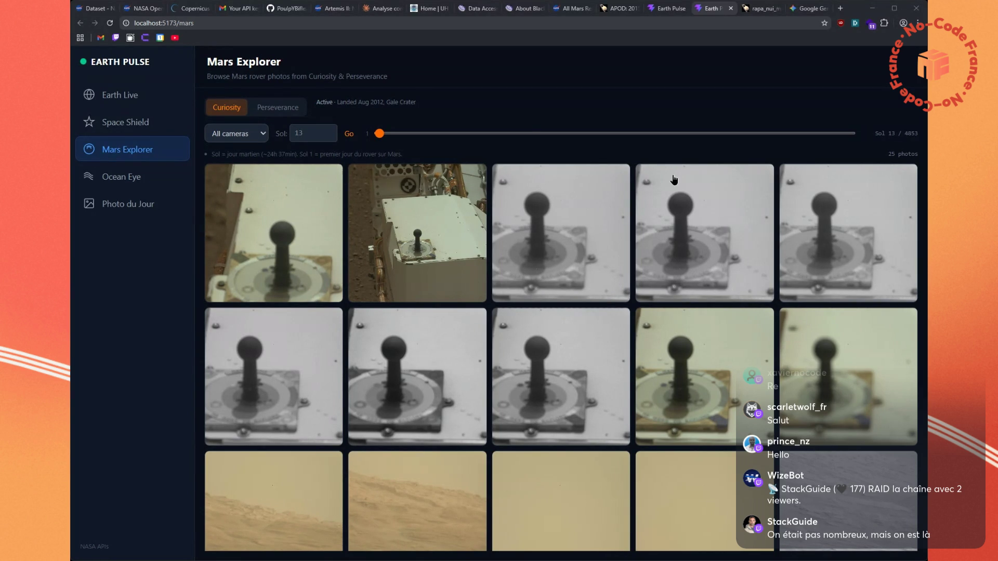
pyautogui.click(314, 131)
# Step the Sol forward to 14 and 15, then load Curiosity's Sol 20 photos
pyautogui.press('Up')
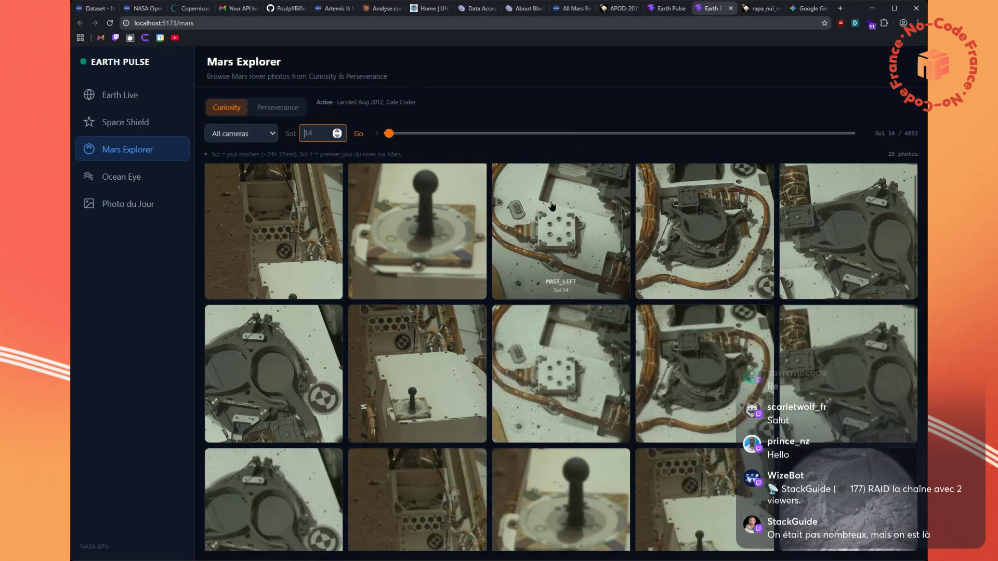
pyautogui.scroll(-5, 552, 206)
pyautogui.scroll(6, 554, 293)
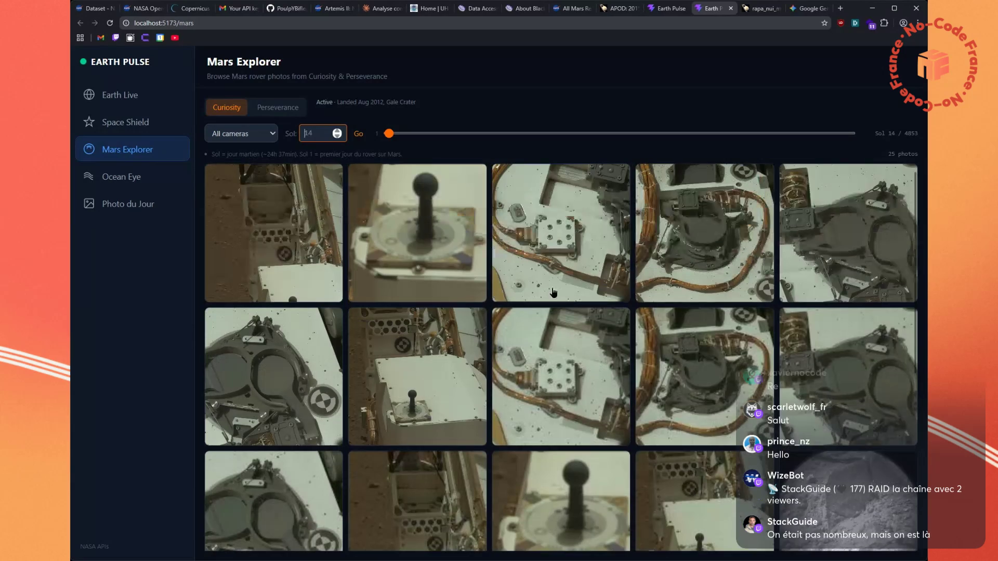
pyautogui.scroll(1, 311, 132)
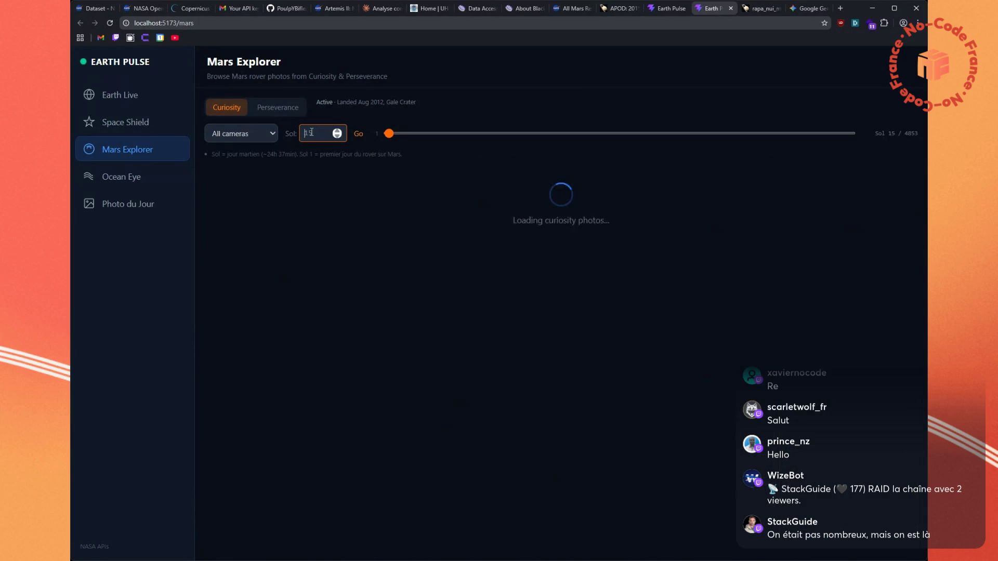
pyautogui.press('BackSpace')
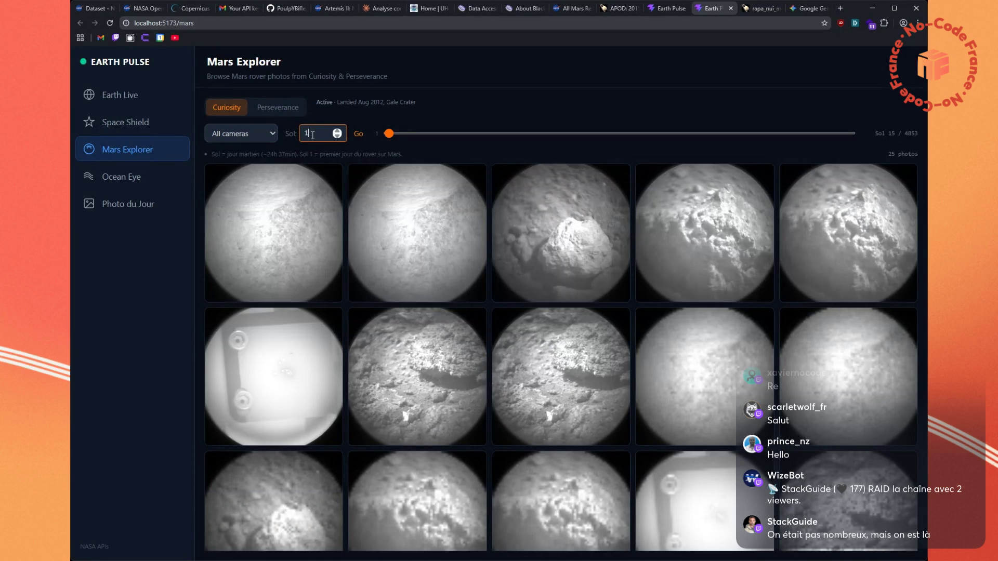
pyautogui.scroll(-3, 339, 182)
pyautogui.scroll(3, 339, 182)
pyautogui.write('20')
pyautogui.press('Return')
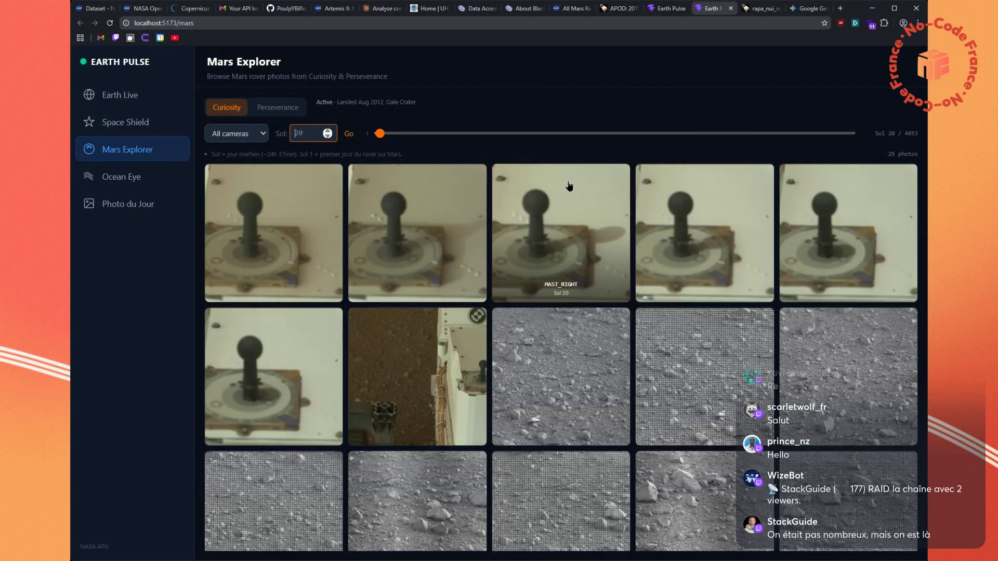
# Load the Sol 25 photos, then return to the Claude Artemis 2 chat
pyautogui.scroll(-2, 567, 189)
pyautogui.scroll(2, 558, 193)
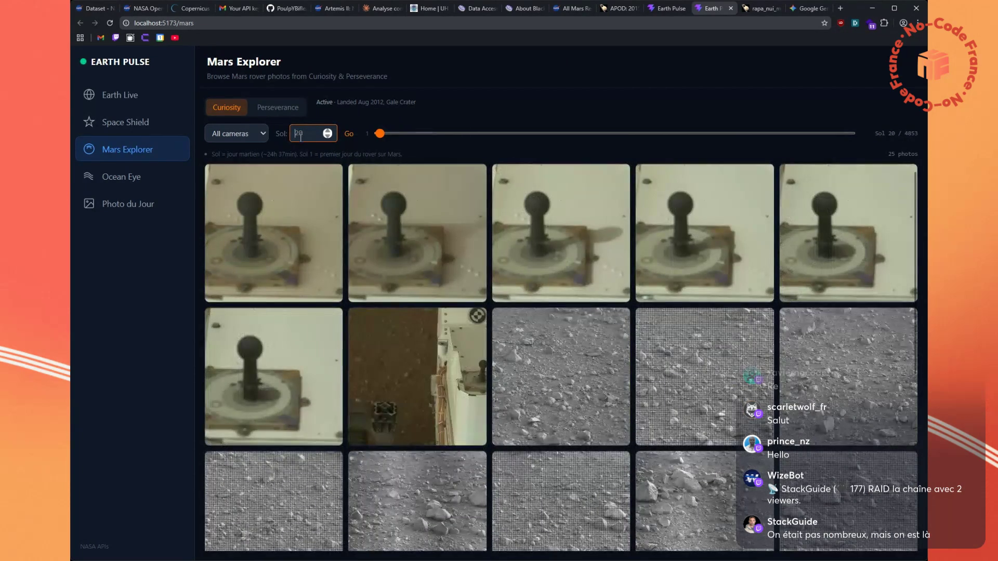
pyautogui.write('25')
pyautogui.press('Return')
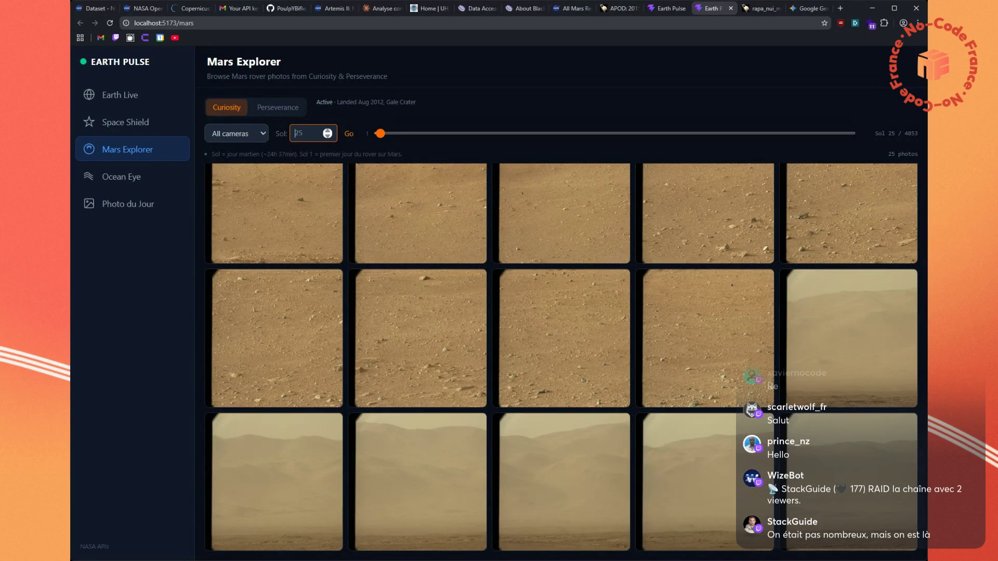
pyautogui.hotkey('alt', 'Tab')
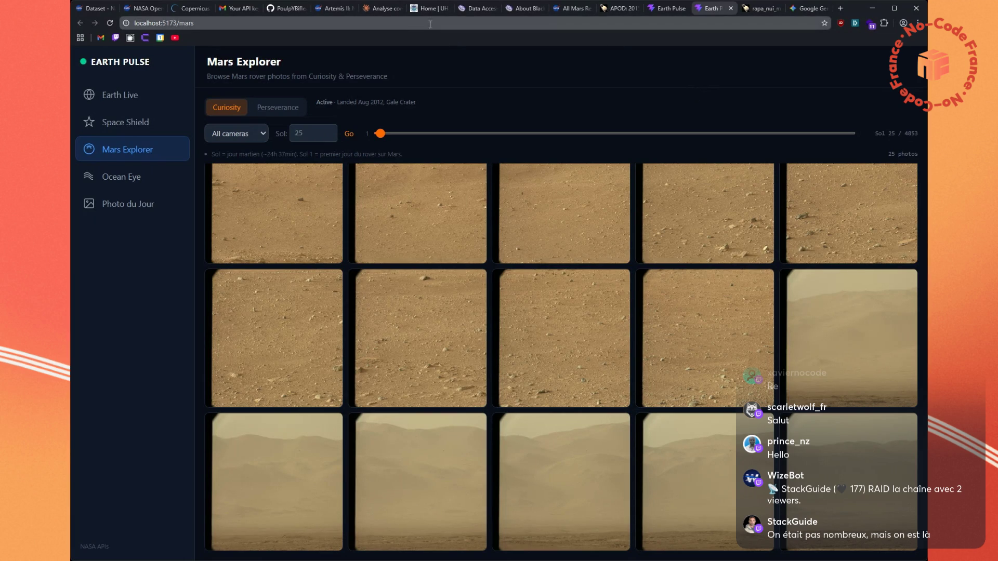
pyautogui.click(373, 10)
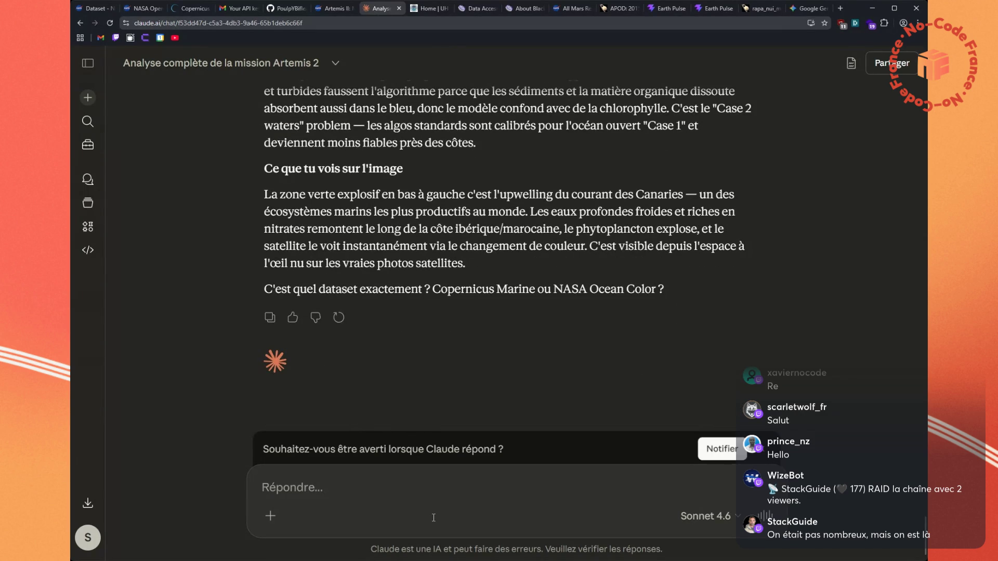
# Ask Claude how far Curiosity has driven since 2012 and highlight the Spirit comparison line
pyautogui.write('curi')
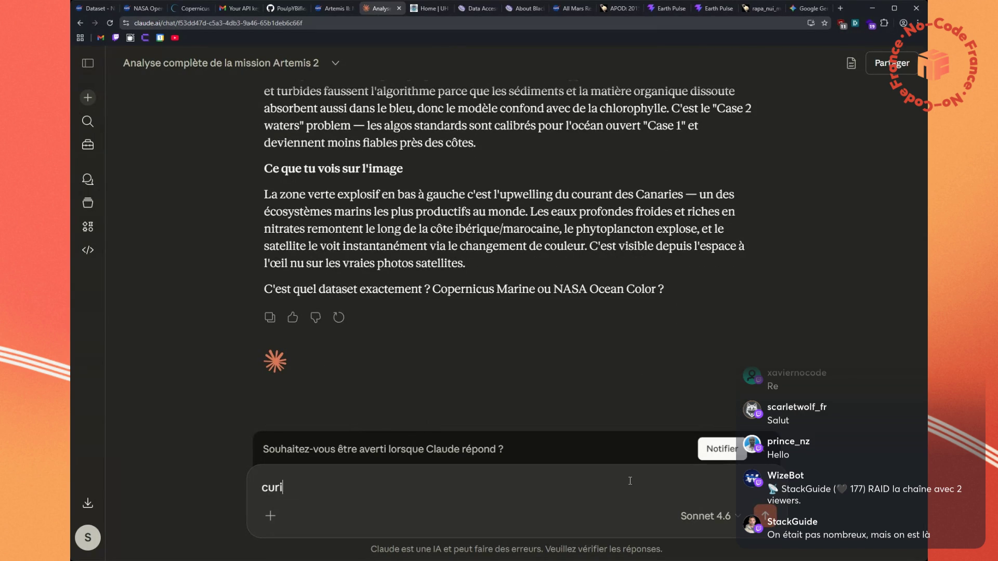
pyautogui.write('osity a fait cb de ')
pyautogui.write('km dep')
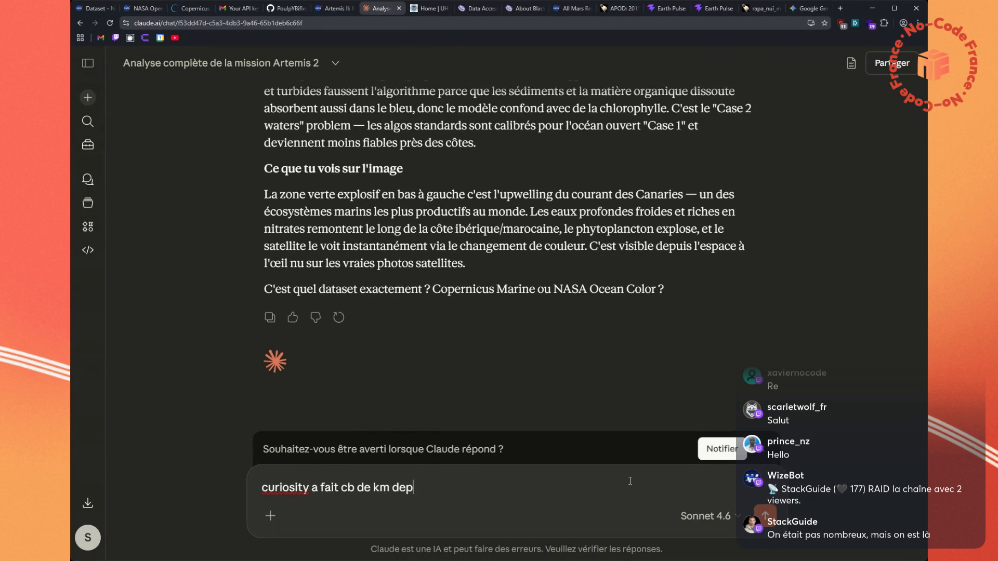
pyautogui.write('uis 2012 ?')
pyautogui.press('Return')
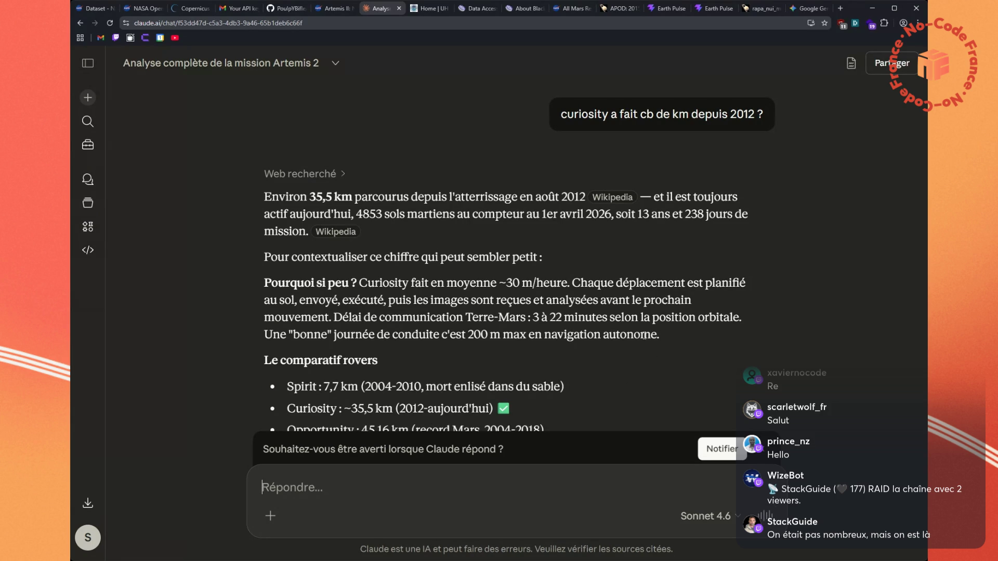
pyautogui.scroll(-2, 676, 281)
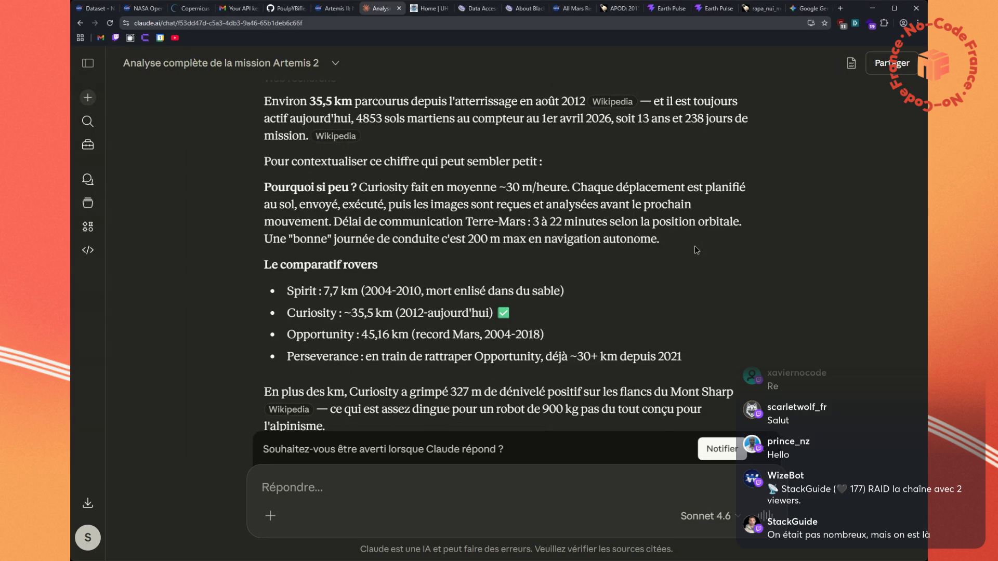
pyautogui.moveTo(582, 290); pyautogui.dragTo(297, 277)
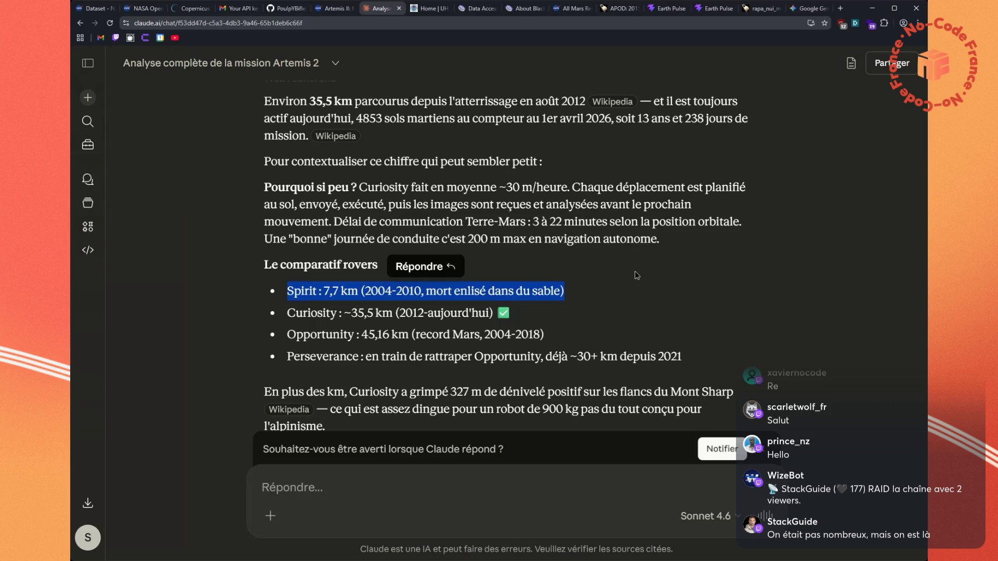
pyautogui.scroll(-1, 659, 294)
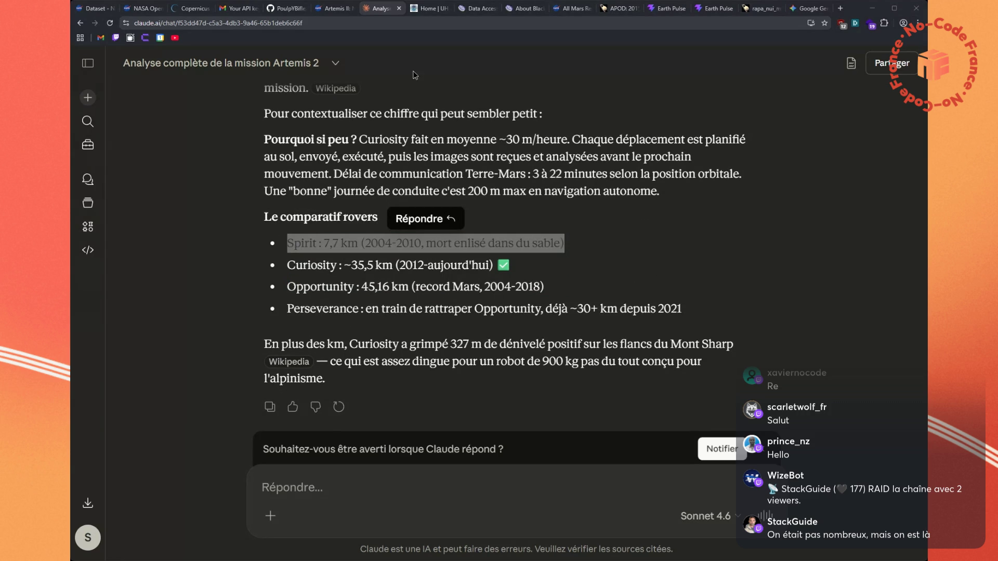
pyautogui.middleClick(326, 15)
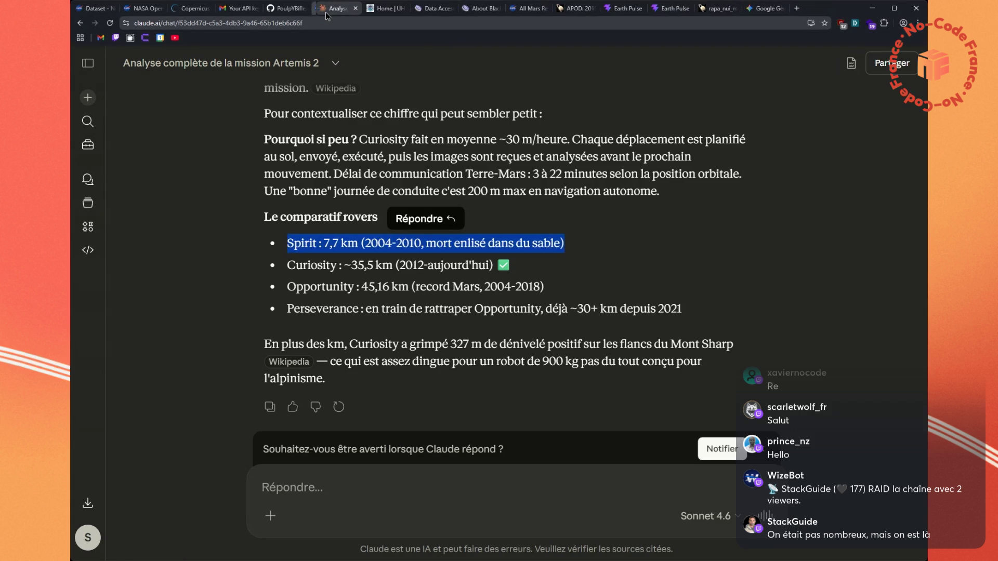
# In Earth Pulse's Mars Explorer, load Sol 365 and view a rock photo enlarged
pyautogui.click(621, 10)
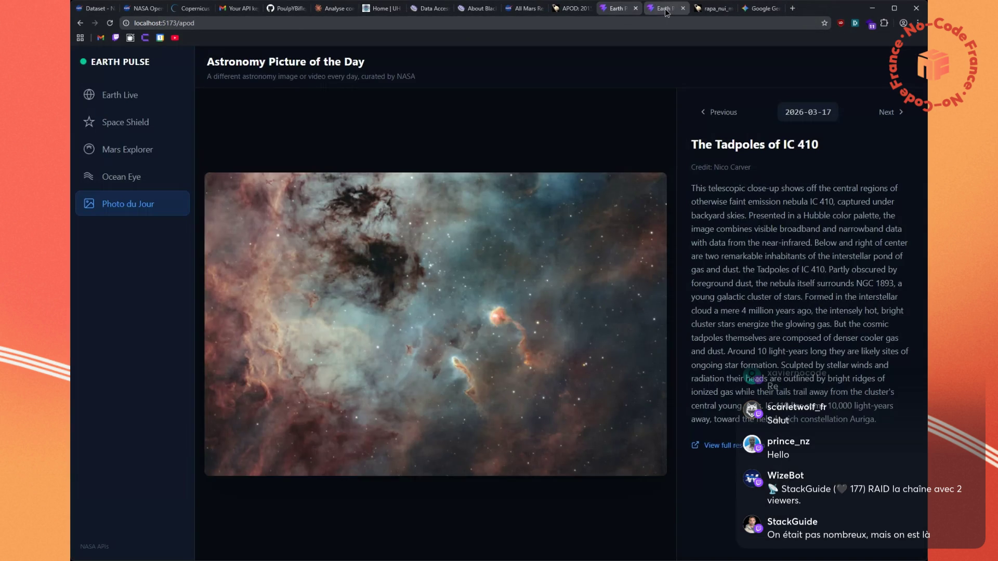
pyautogui.click(666, 10)
pyautogui.click(312, 133)
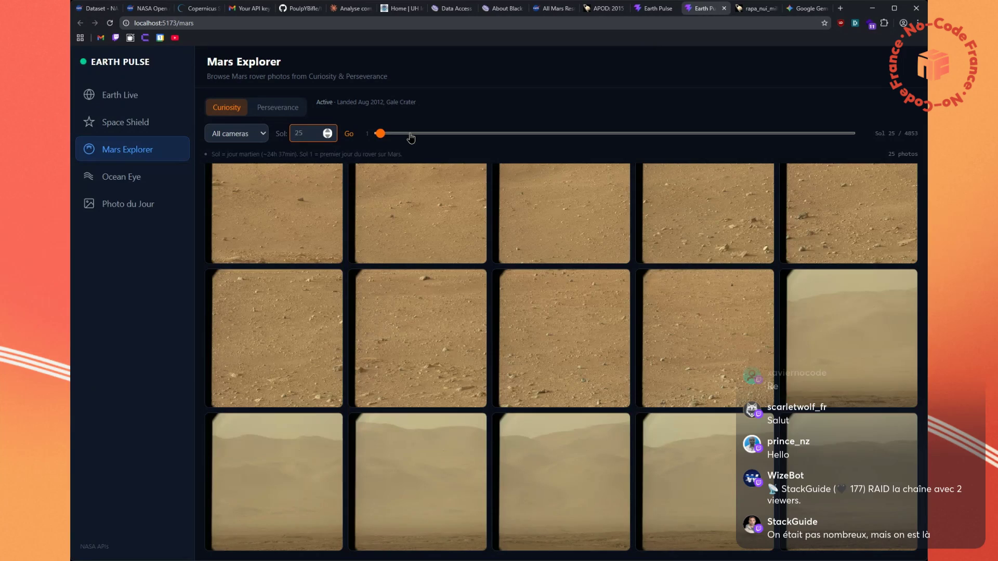
pyautogui.press('BackSpace')
pyautogui.press('BackSpace')
pyautogui.write('36')
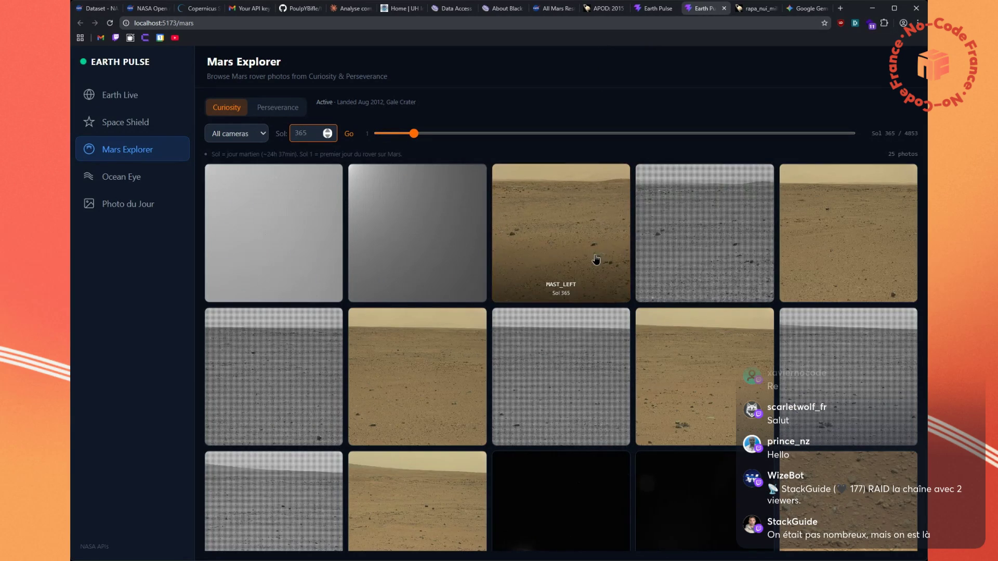
pyautogui.scroll(-6, 428, 341)
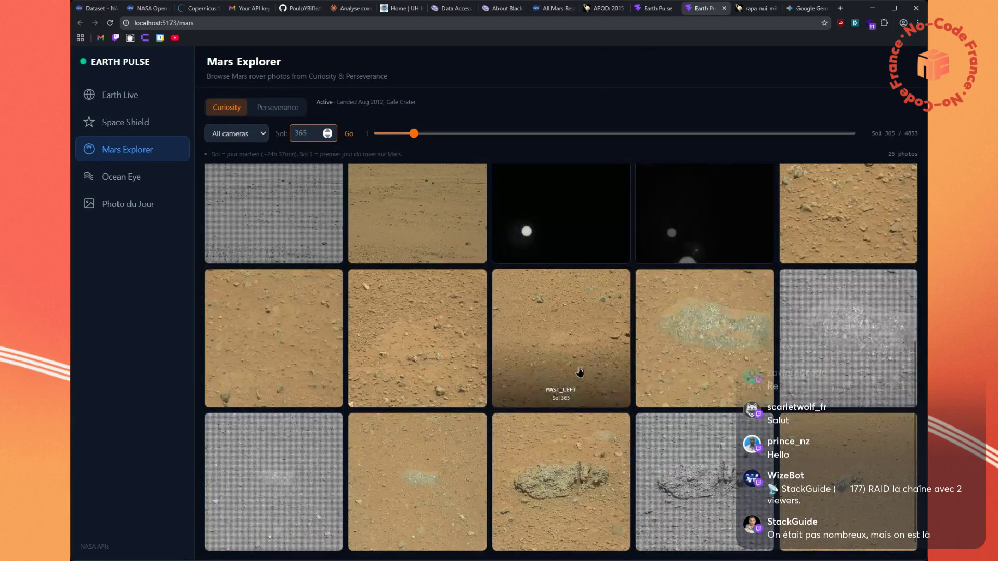
pyautogui.click(576, 468)
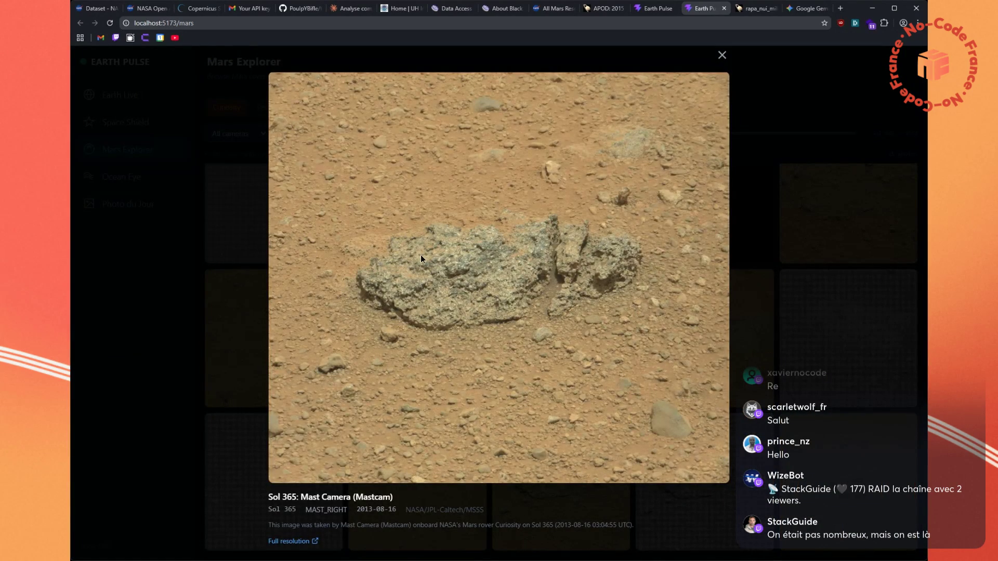
pyautogui.click(794, 306)
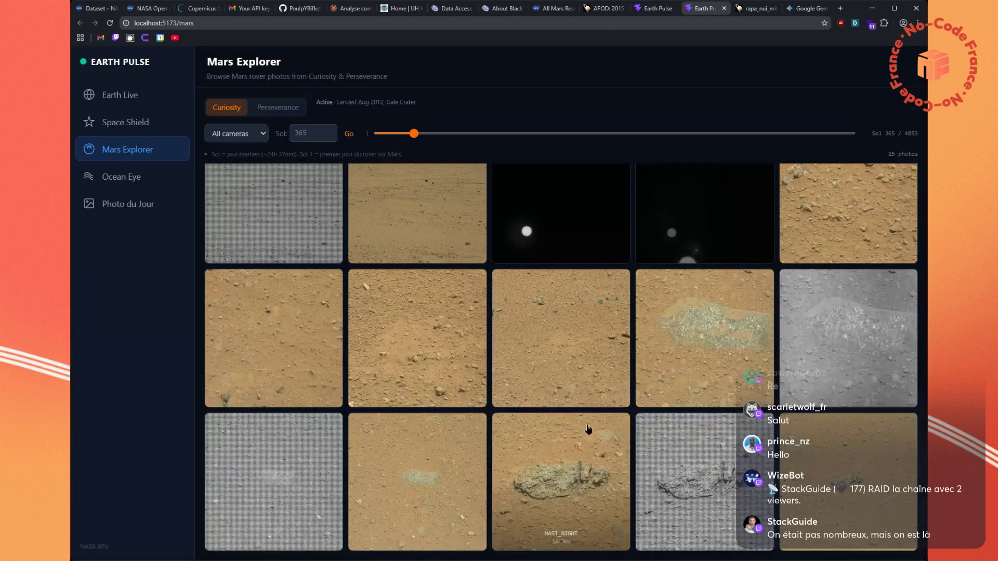
# Load Sol 900 and view its MAST_RIGHT photo enlarged
pyautogui.click(317, 134)
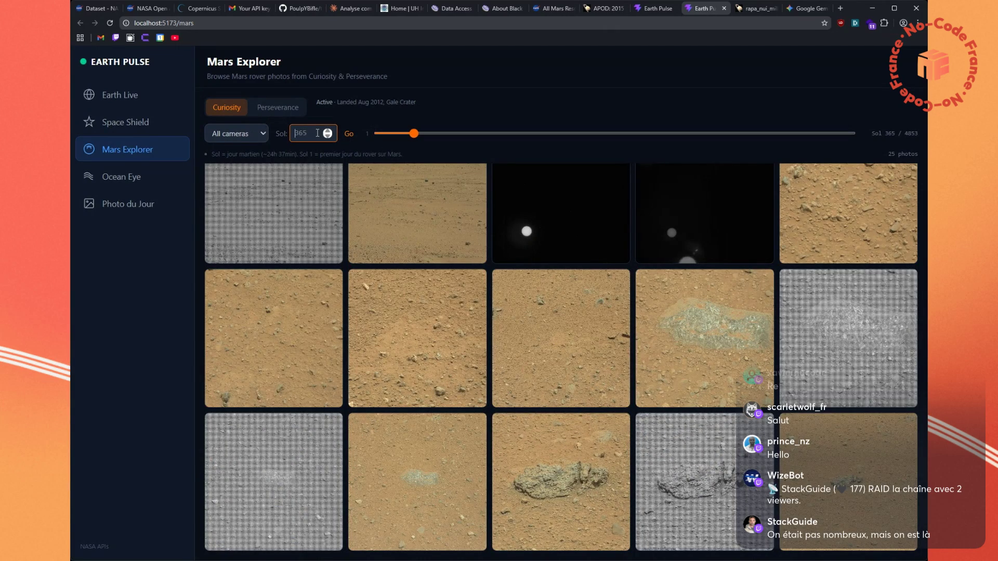
pyautogui.write('750')
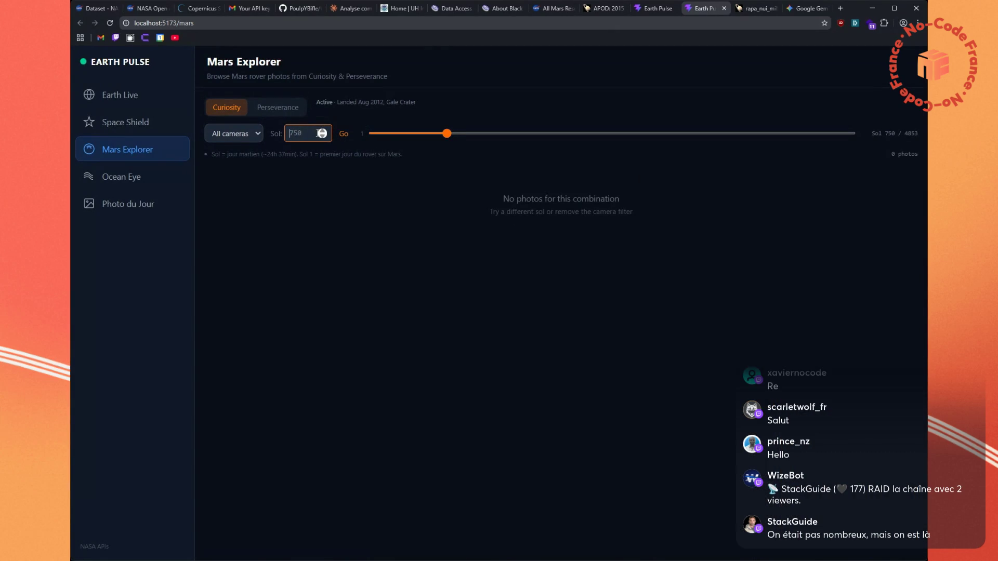
pyautogui.write('00')
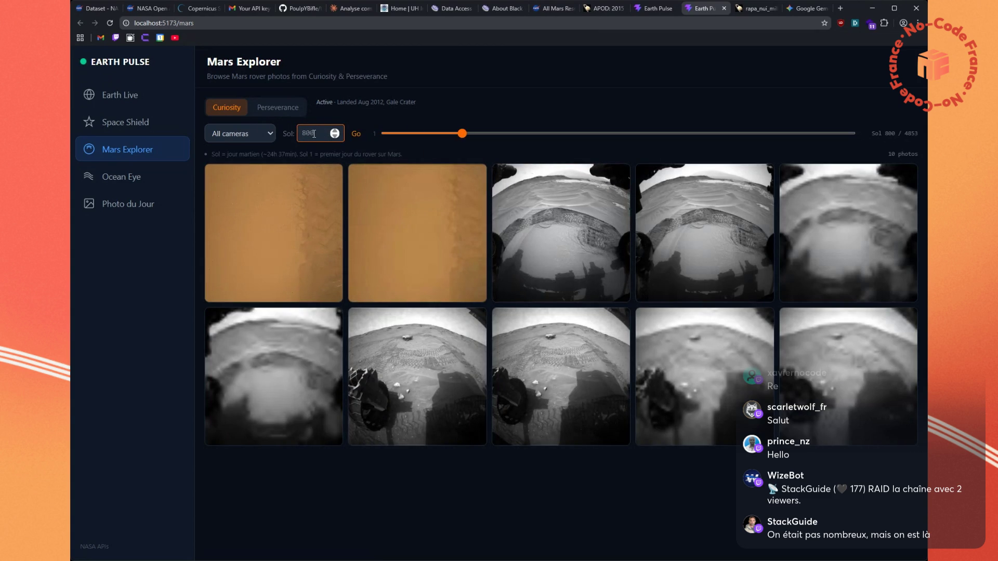
pyautogui.write('0')
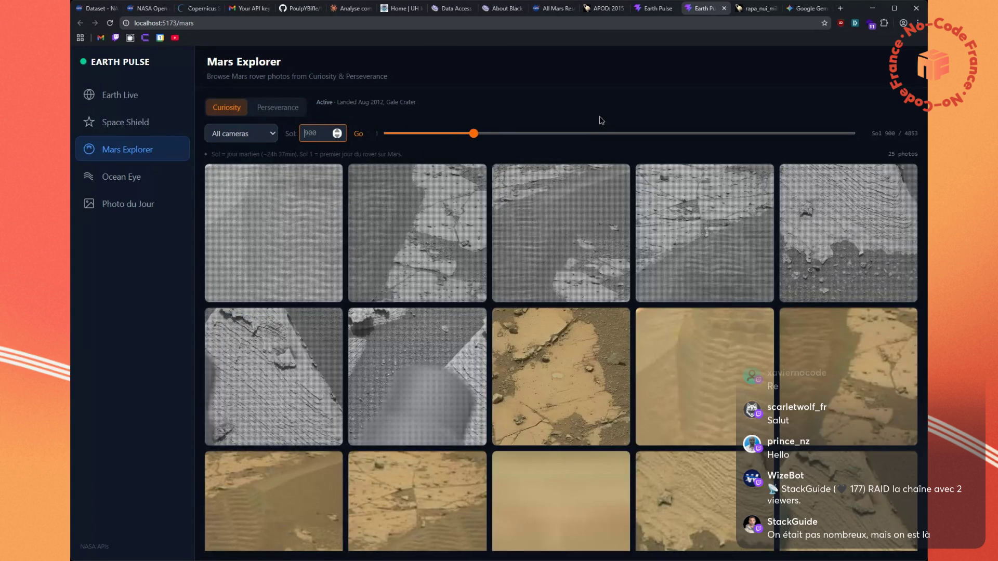
pyautogui.scroll(-3, 591, 277)
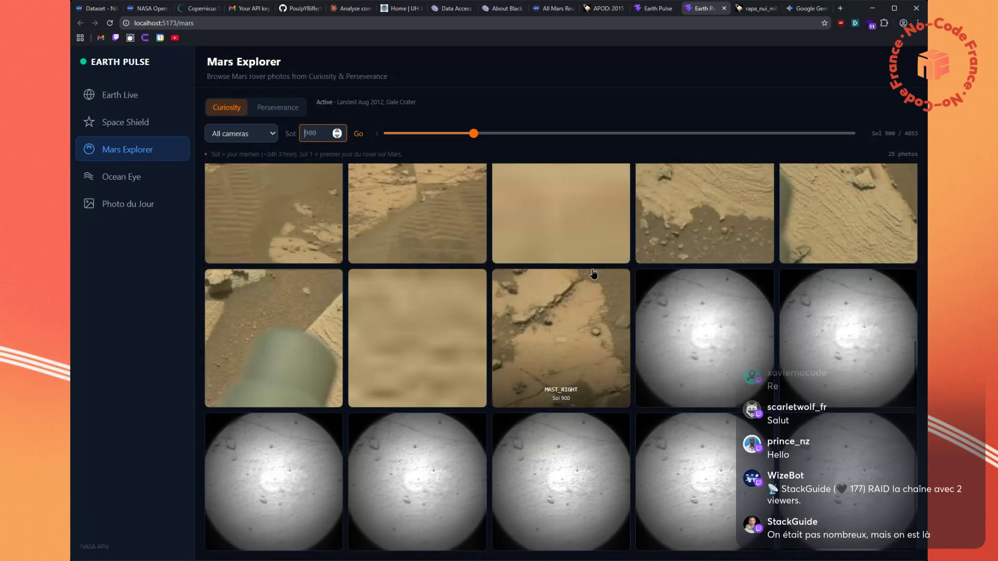
pyautogui.click(261, 333)
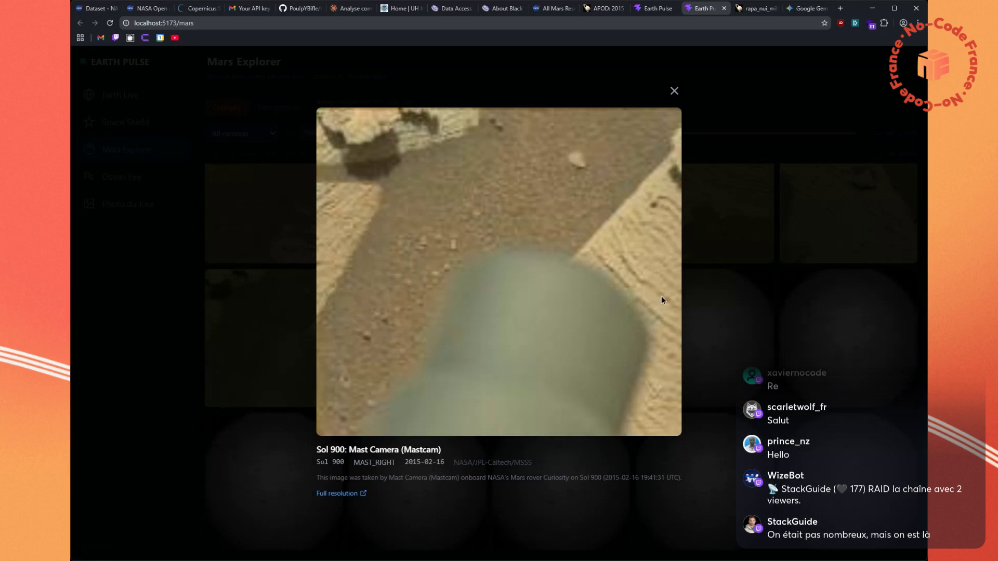
pyautogui.click(675, 91)
pyautogui.click(319, 140)
pyautogui.write('12')
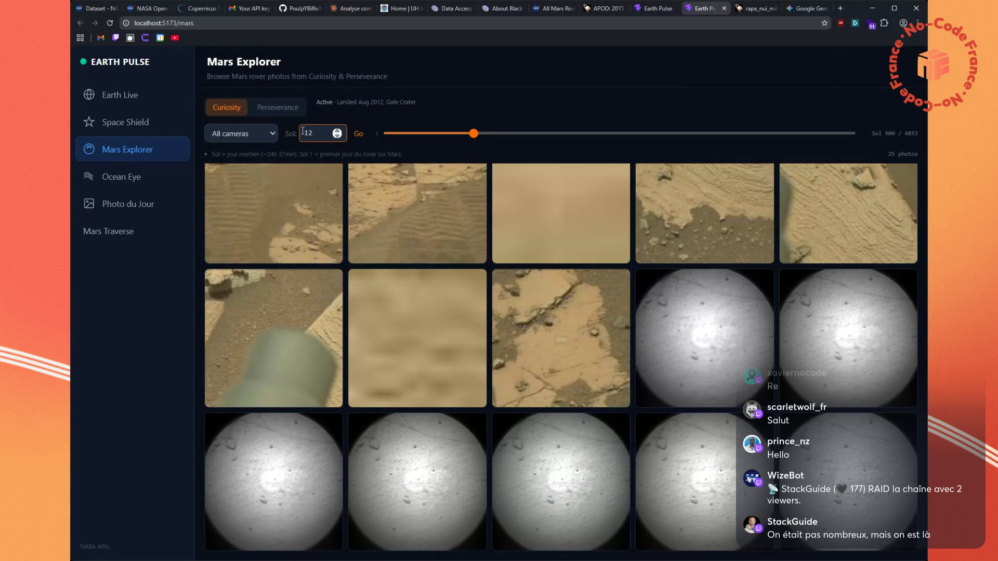
# Load Sol 1200 and view its first photo enlarged
pyautogui.write('00')
pyautogui.press('Return')
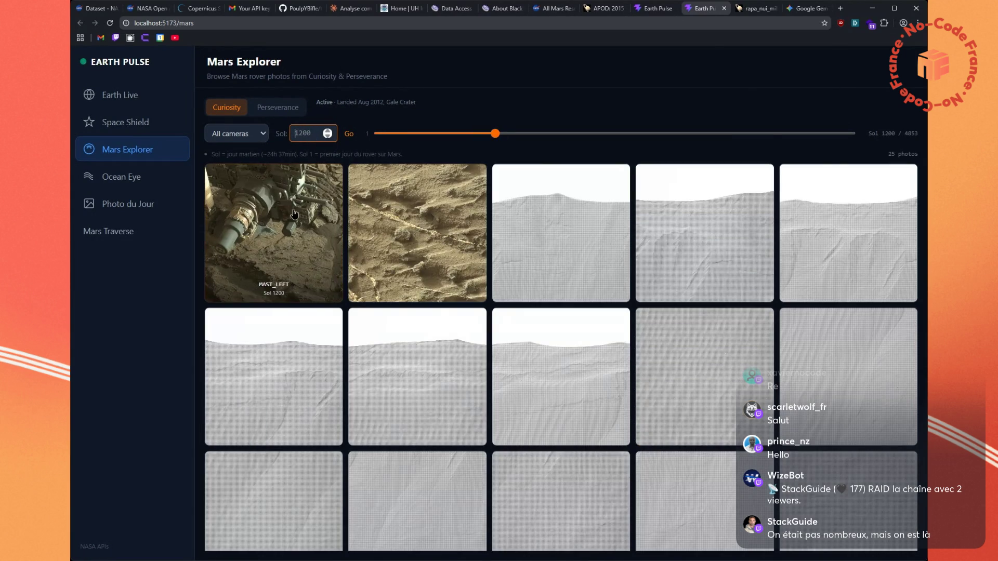
pyautogui.click(312, 229)
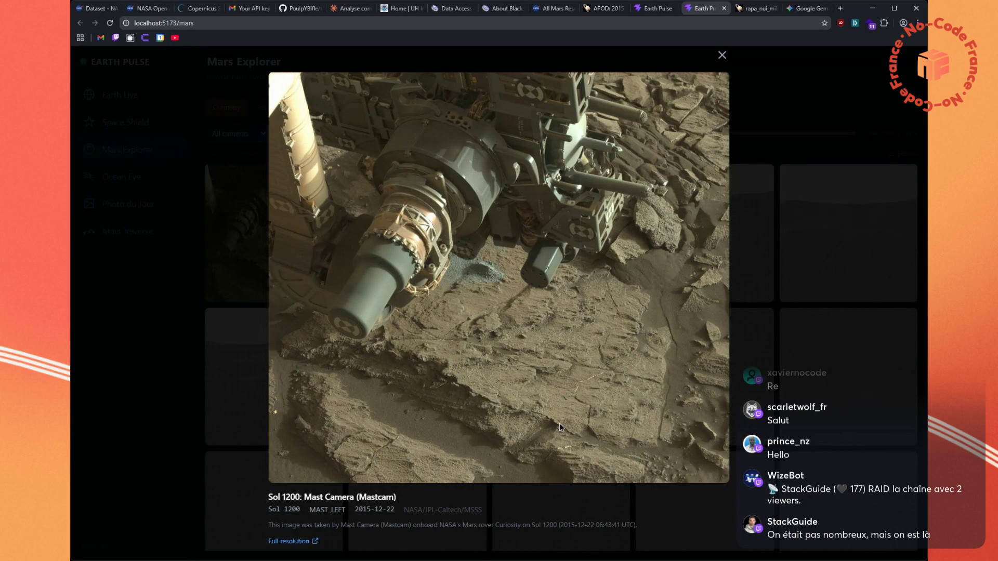
pyautogui.click(781, 370)
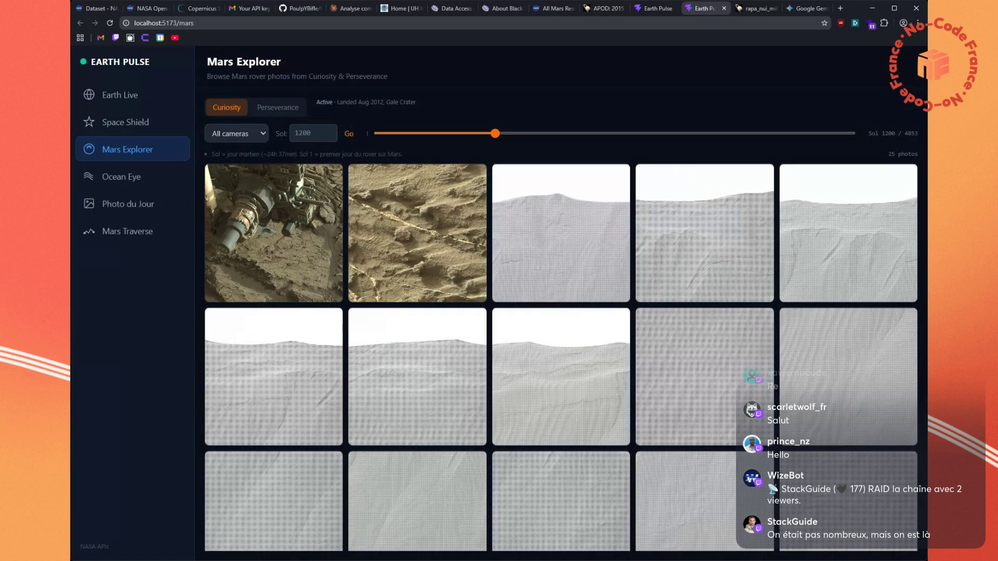
# Load Sol 2000 and view its first photo and the brush tool photo enlarged
pyautogui.click(309, 130)
pyautogui.write('0')
pyautogui.press('Return')
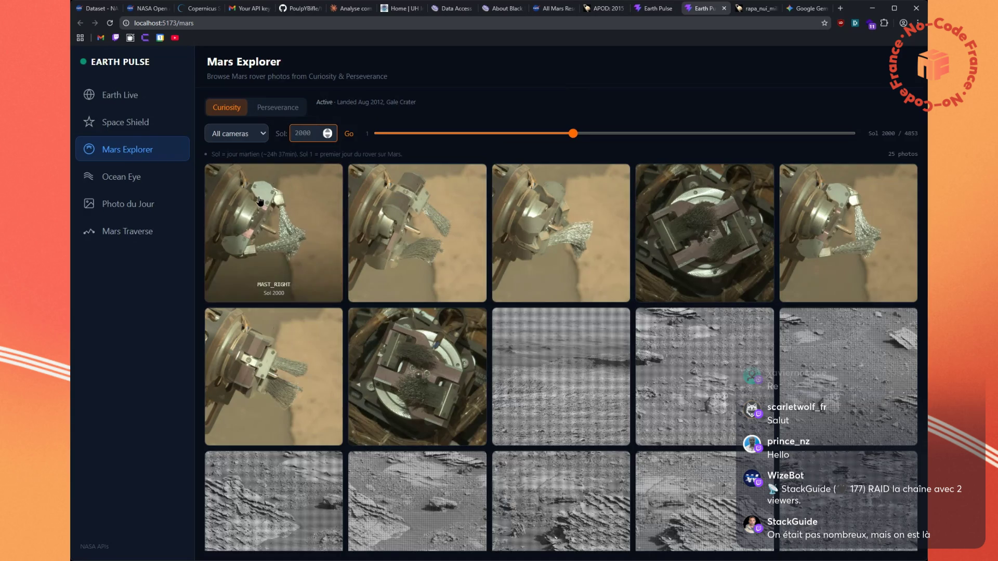
pyautogui.click(263, 210)
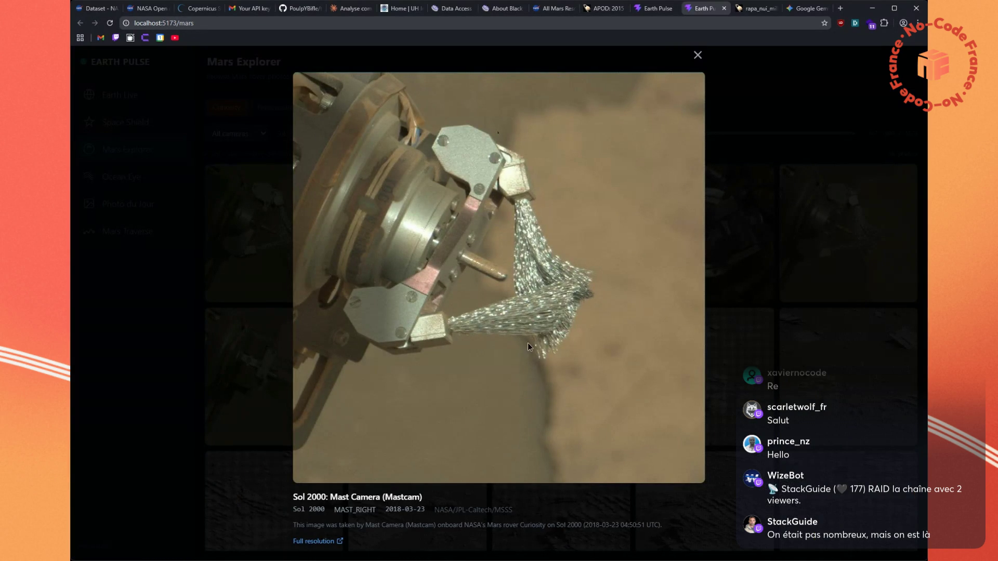
pyautogui.click(774, 353)
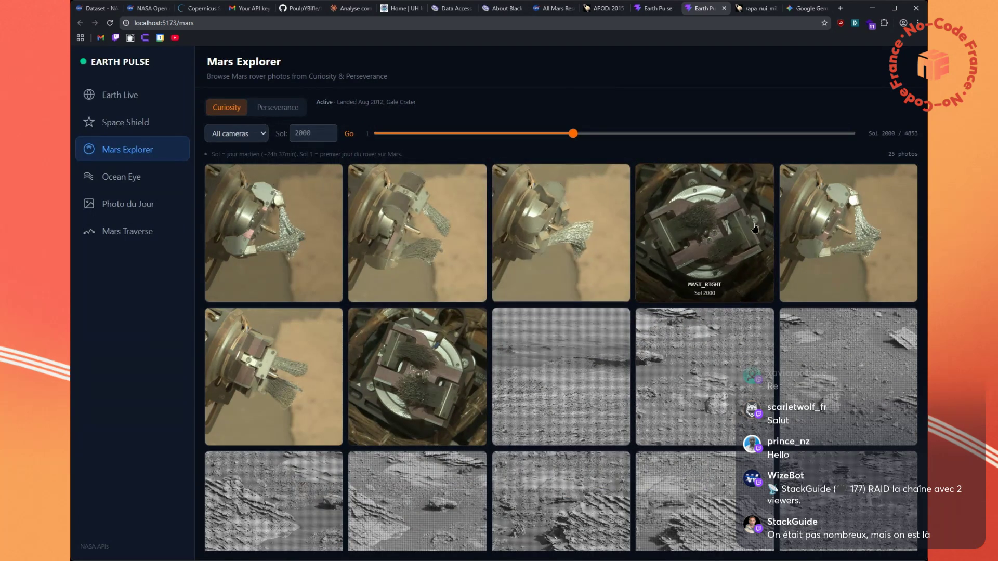
pyautogui.click(718, 235)
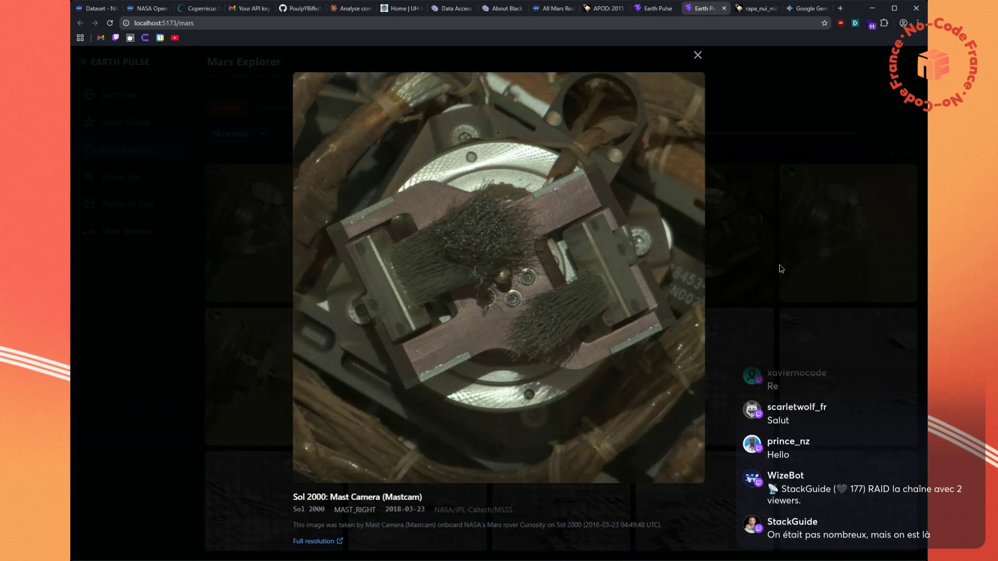
pyautogui.click(781, 269)
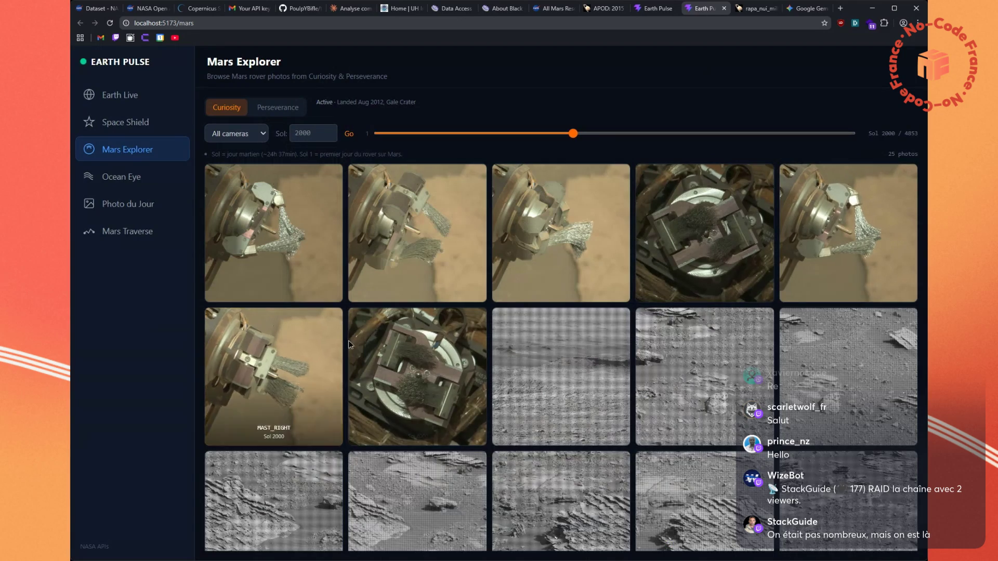
pyautogui.scroll(-5, 354, 343)
pyautogui.scroll(5, 430, 335)
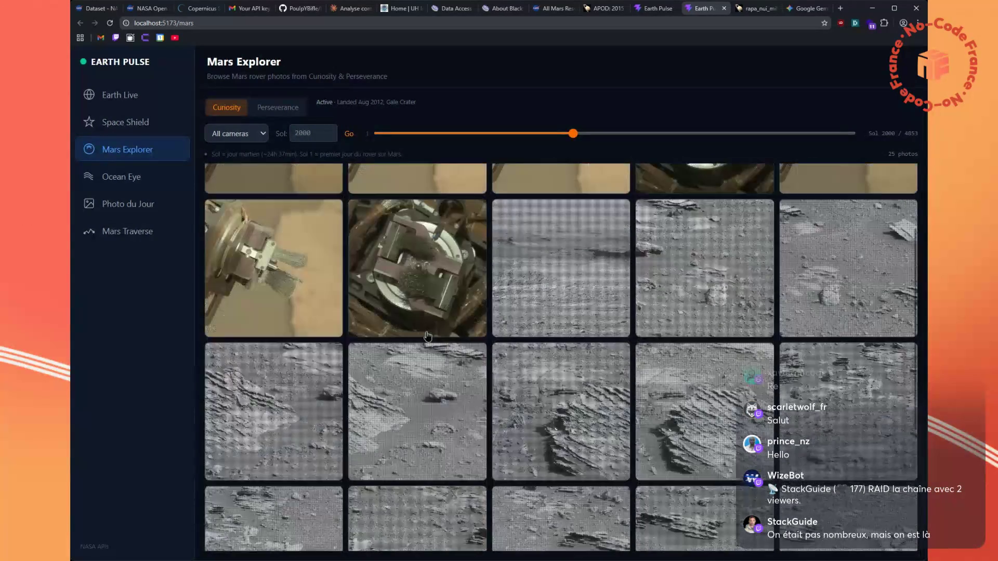
# Open the Mars Traverse route map and zoom toward the landing point
pyautogui.click(125, 237)
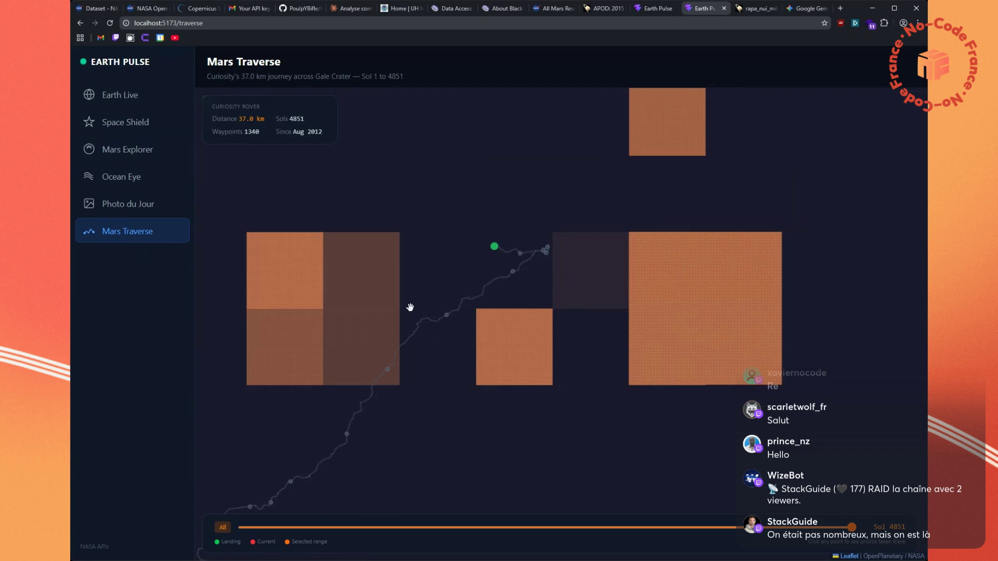
pyautogui.scroll(1, 410, 308)
pyautogui.scroll(-1, 485, 318)
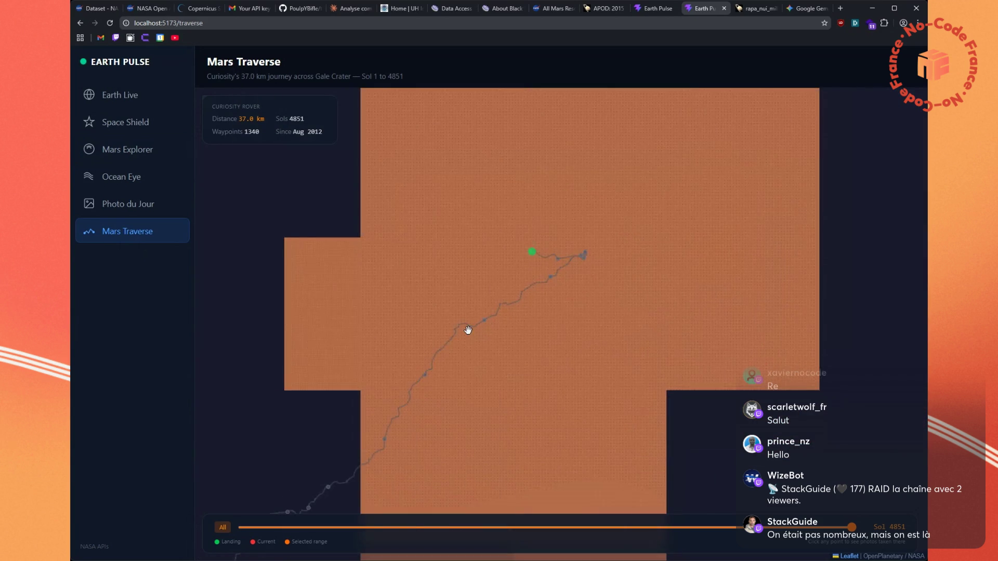
pyautogui.scroll(-1, 468, 330)
pyautogui.scroll(1, 597, 238)
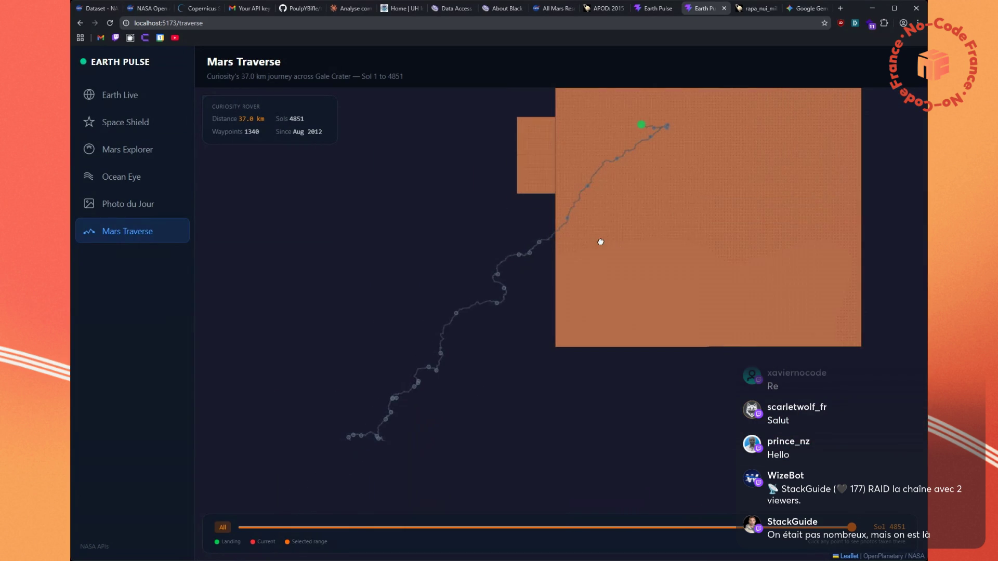
pyautogui.scroll(1, 535, 213)
pyautogui.scroll(-1, 528, 251)
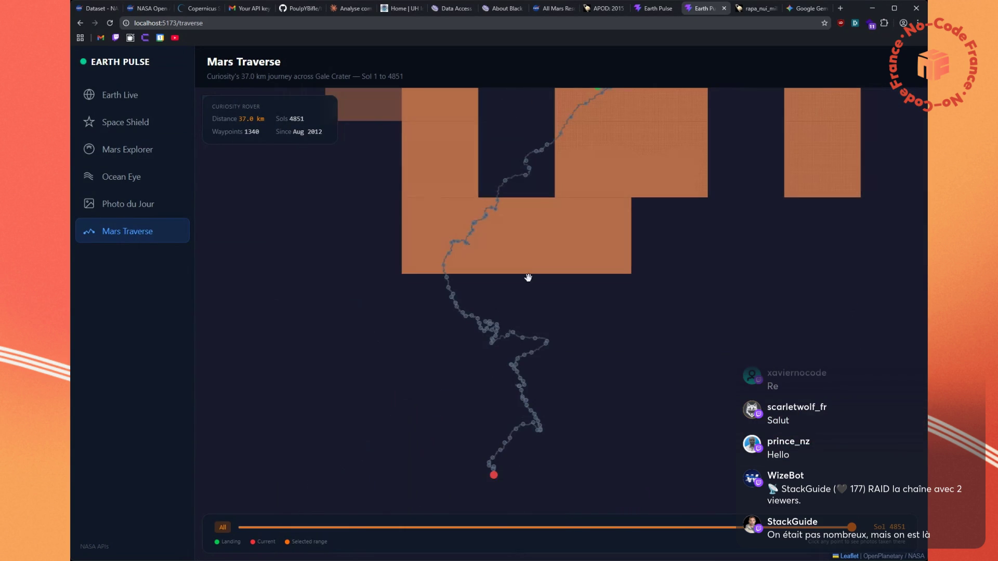
pyautogui.scroll(-1, 570, 396)
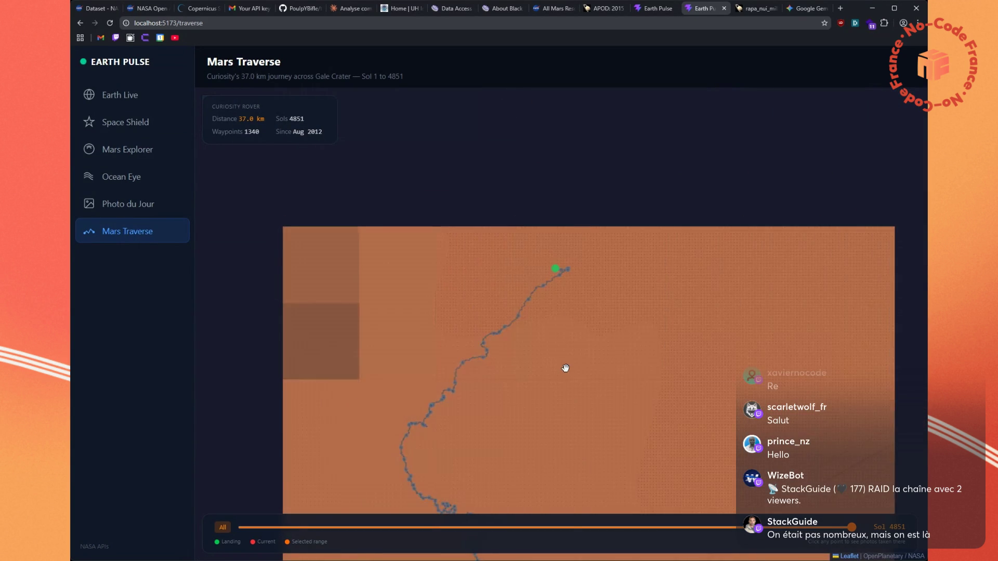
pyautogui.scroll(1, 582, 172)
pyautogui.moveTo(494, 240); pyautogui.dragTo(684, 412)
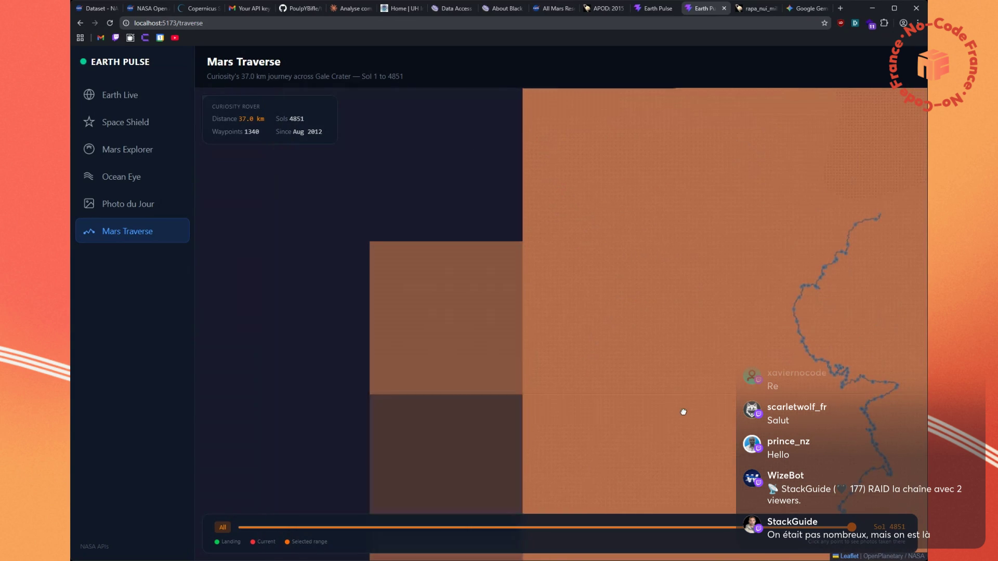
pyautogui.moveTo(653, 169)
pyautogui.mouseDown()
pyautogui.moveTo(495, 403)
pyautogui.moveTo(544, 480)
pyautogui.mouseUp()
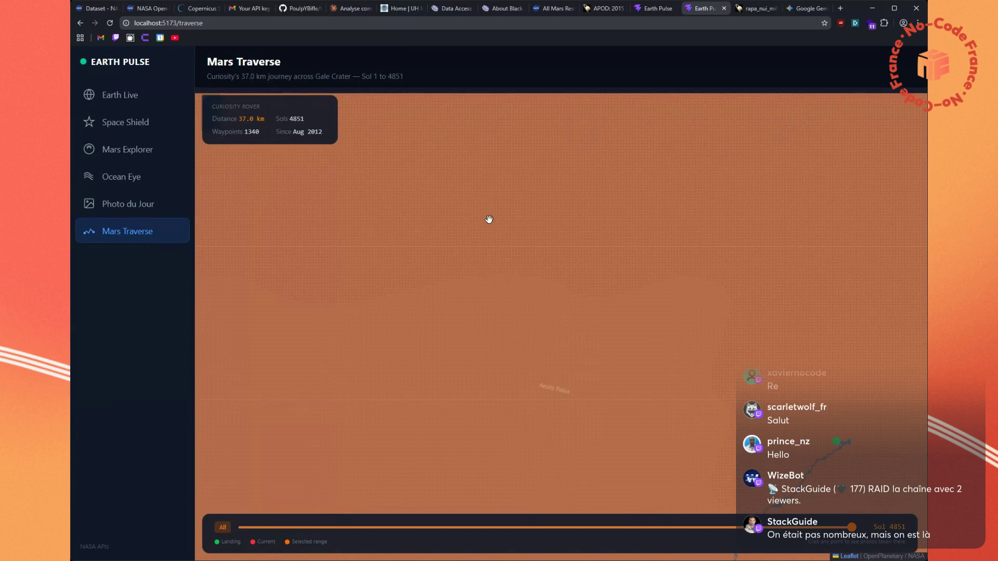
# Pan and zoom the map to centre Curiosity's traverse path and landing dot
pyautogui.scroll(1, 640, 403)
pyautogui.scroll(1, 579, 470)
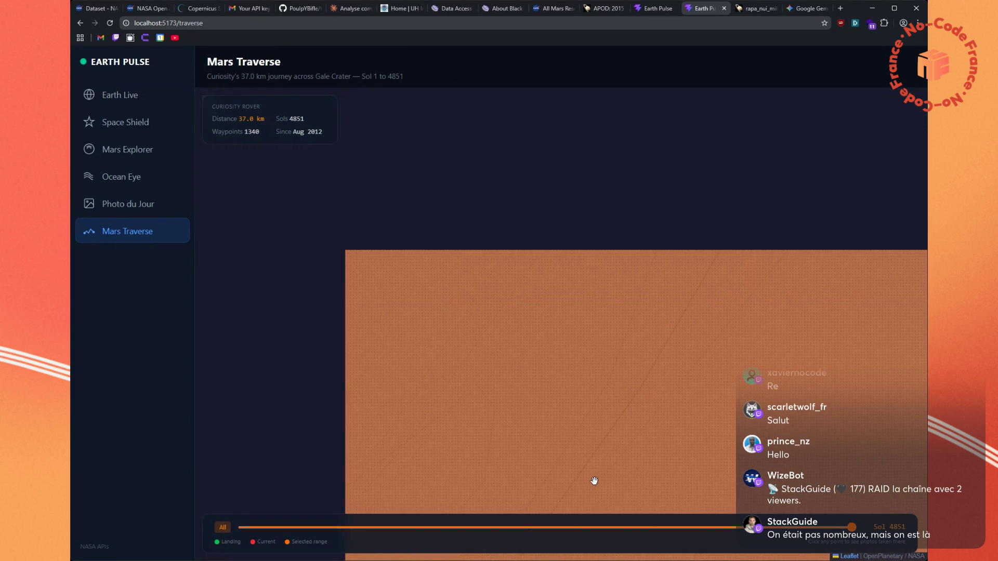
pyautogui.moveTo(446, 328); pyautogui.dragTo(676, 181)
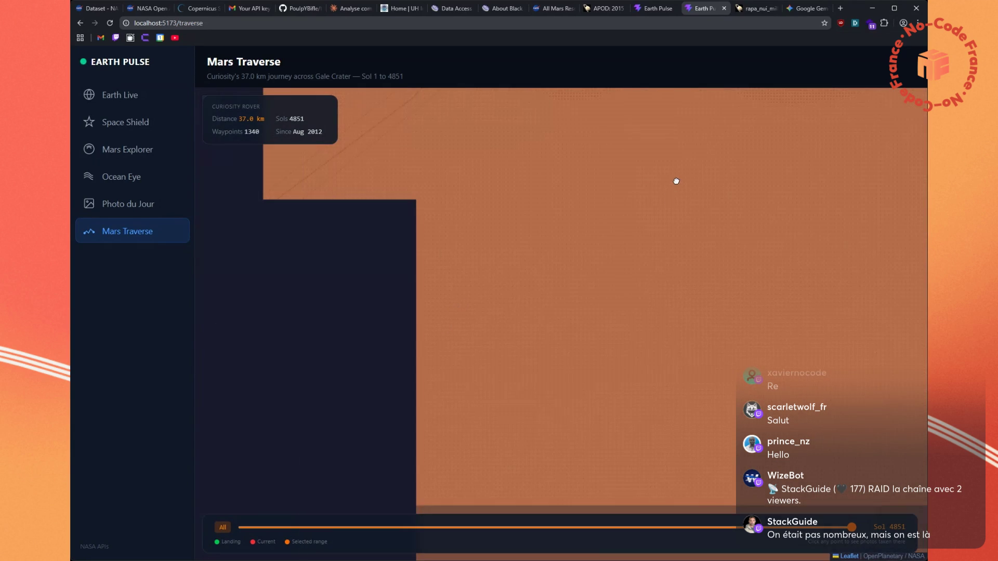
pyautogui.moveTo(640, 319); pyautogui.dragTo(600, 216)
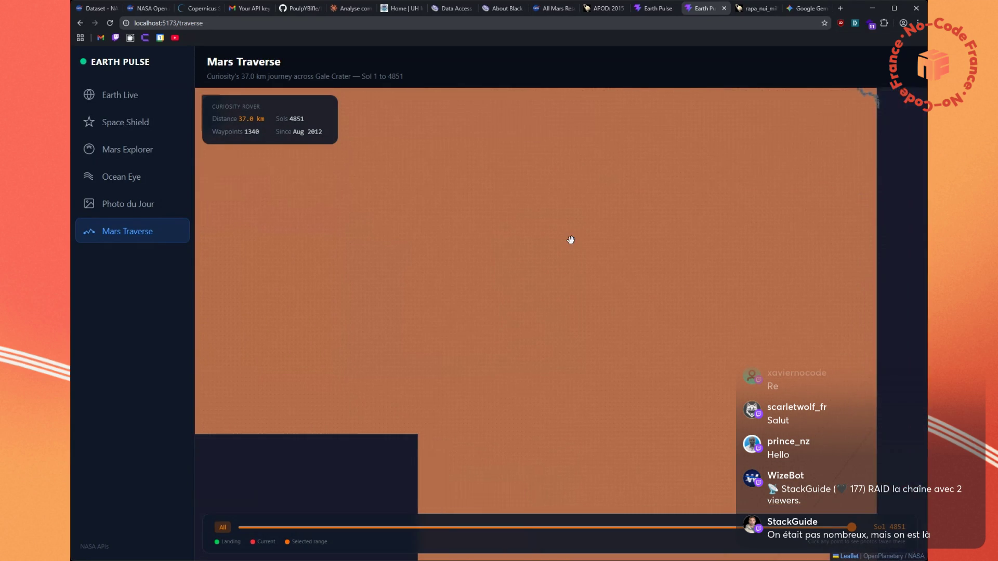
pyautogui.moveTo(617, 143)
pyautogui.mouseDown()
pyautogui.moveTo(658, 370)
pyautogui.moveTo(697, 168)
pyautogui.mouseUp()
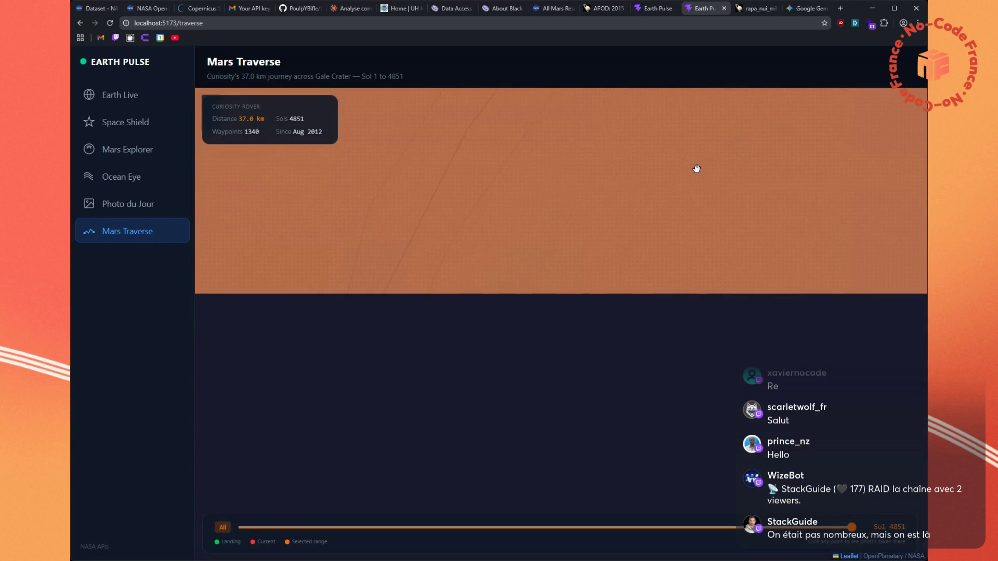
pyautogui.moveTo(624, 314)
pyautogui.mouseDown()
pyautogui.moveTo(568, 173)
pyautogui.moveTo(601, 232)
pyautogui.moveTo(561, 419)
pyautogui.mouseUp()
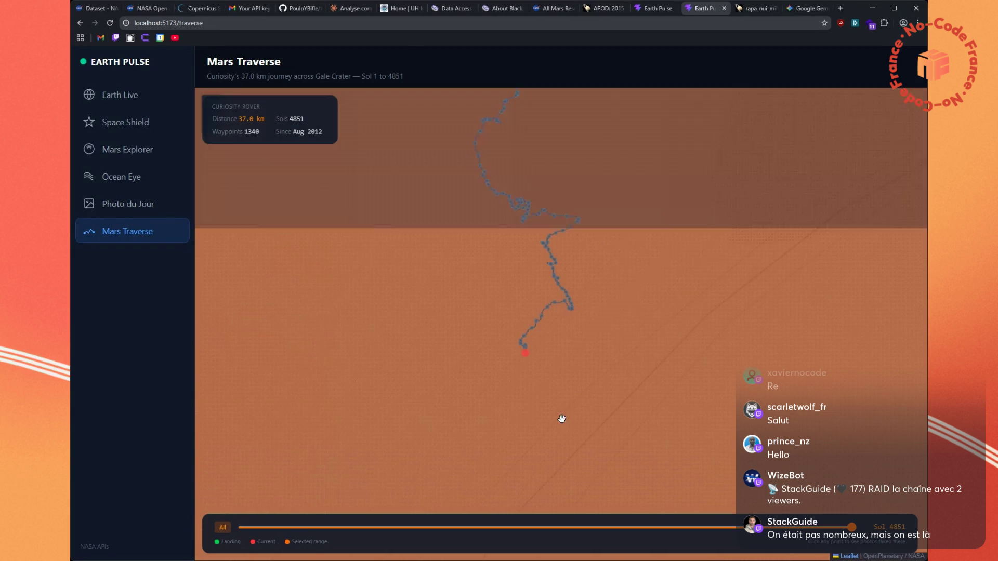
pyautogui.moveTo(632, 223); pyautogui.dragTo(628, 386)
pyautogui.scroll(5, 590, 323)
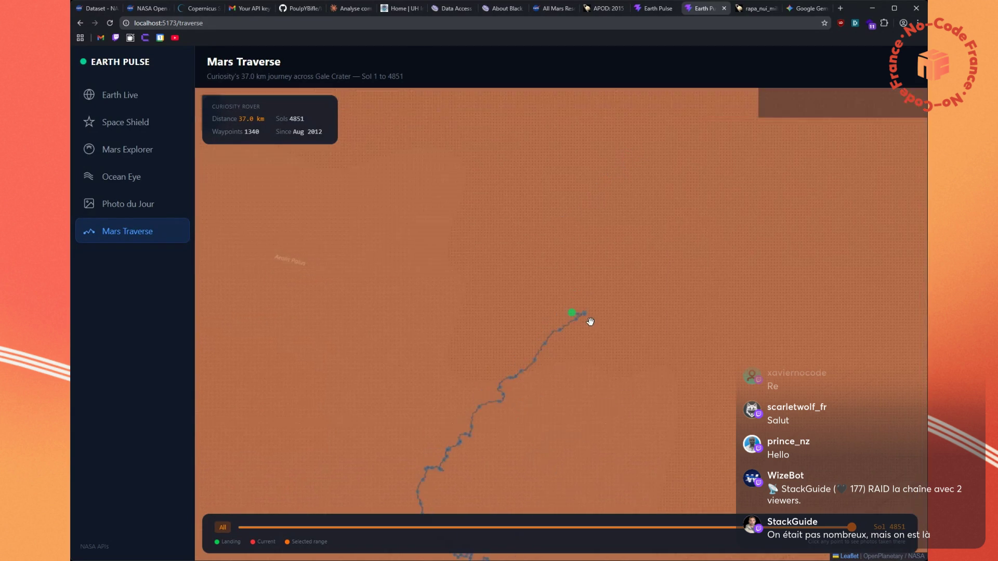
pyautogui.scroll(2, 566, 299)
pyautogui.moveTo(503, 183); pyautogui.dragTo(558, 393)
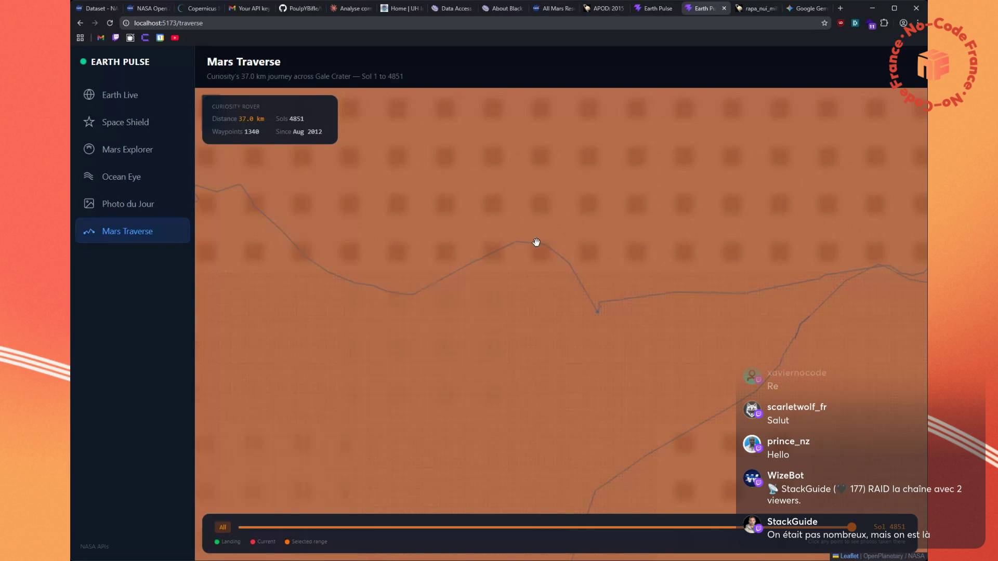
# View the Sol 43 and Sol 111 waypoint details, then close the Sol 111 popup
pyautogui.click(598, 314)
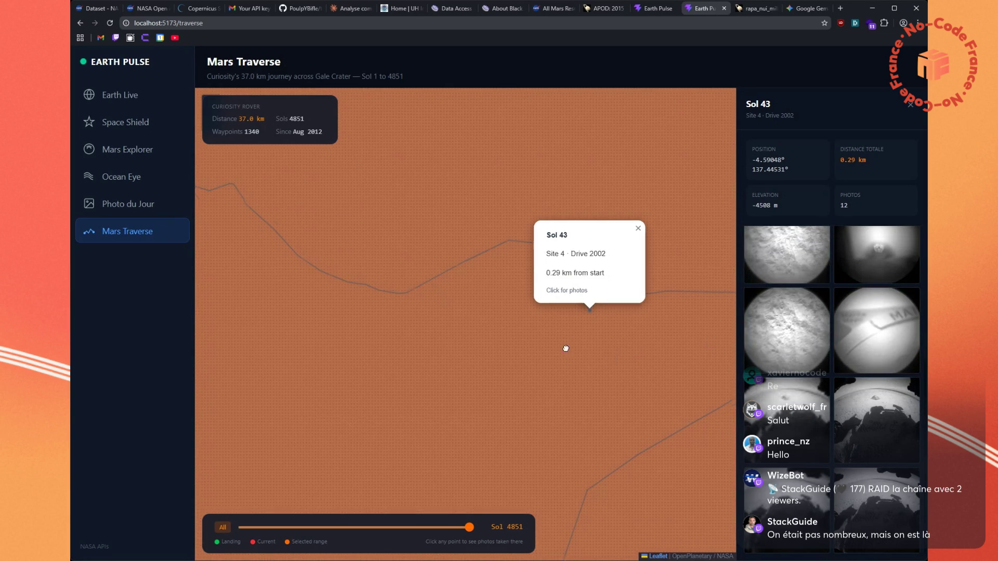
pyautogui.moveTo(566, 348); pyautogui.dragTo(446, 296)
pyautogui.moveTo(666, 285)
pyautogui.mouseDown()
pyautogui.moveTo(586, 312)
pyautogui.moveTo(453, 320)
pyautogui.mouseUp()
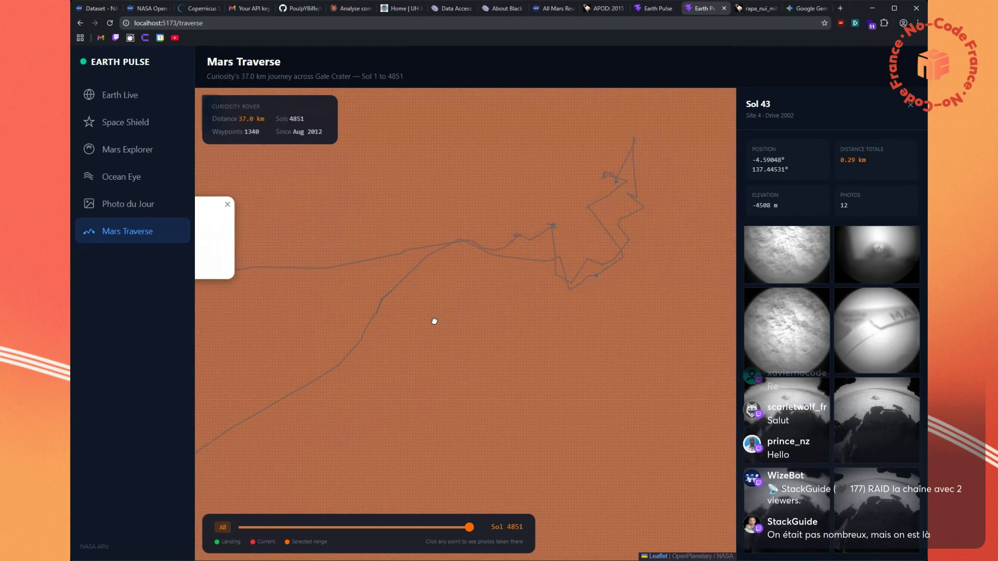
pyautogui.moveTo(568, 222); pyautogui.dragTo(526, 301)
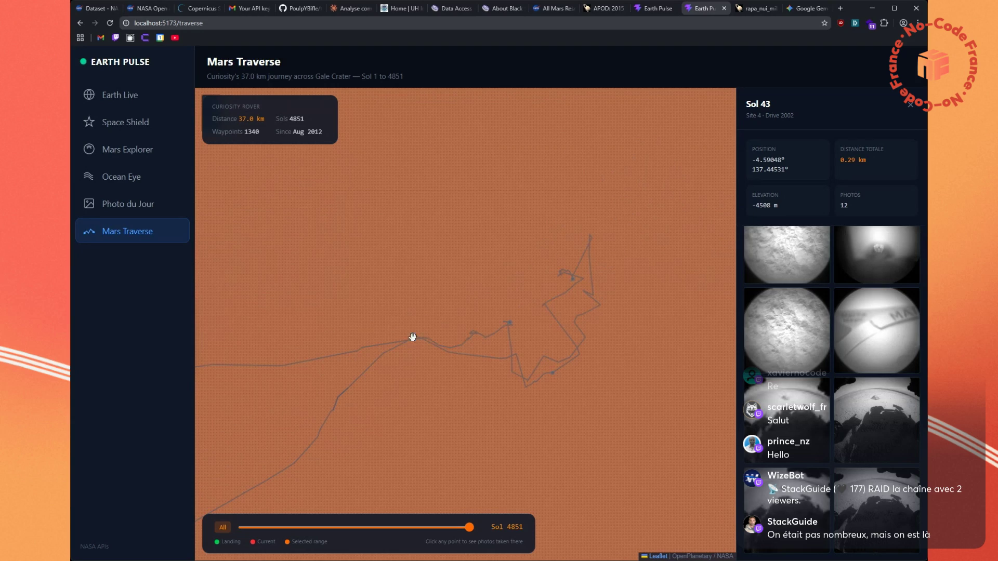
pyautogui.click(511, 326)
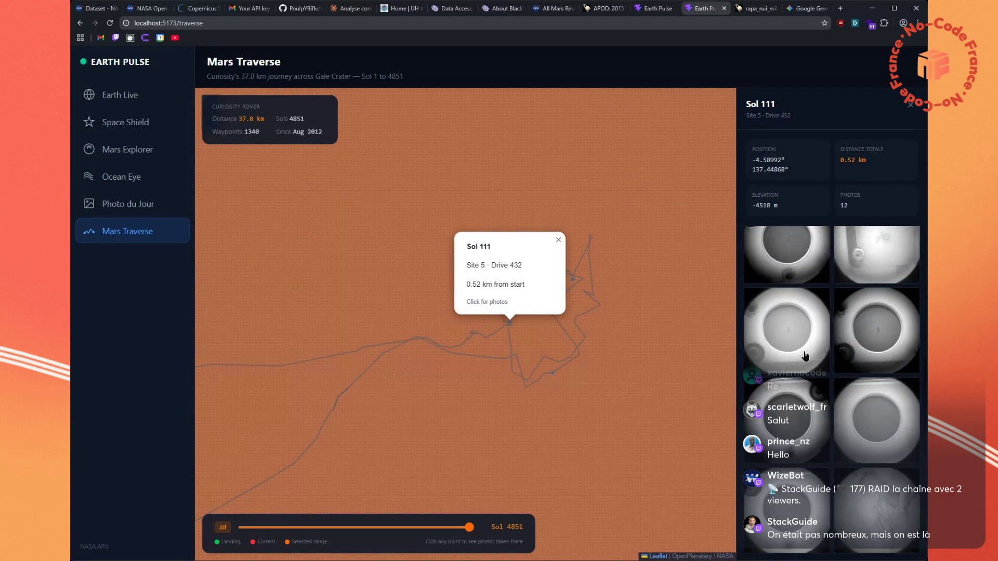
pyautogui.click(581, 380)
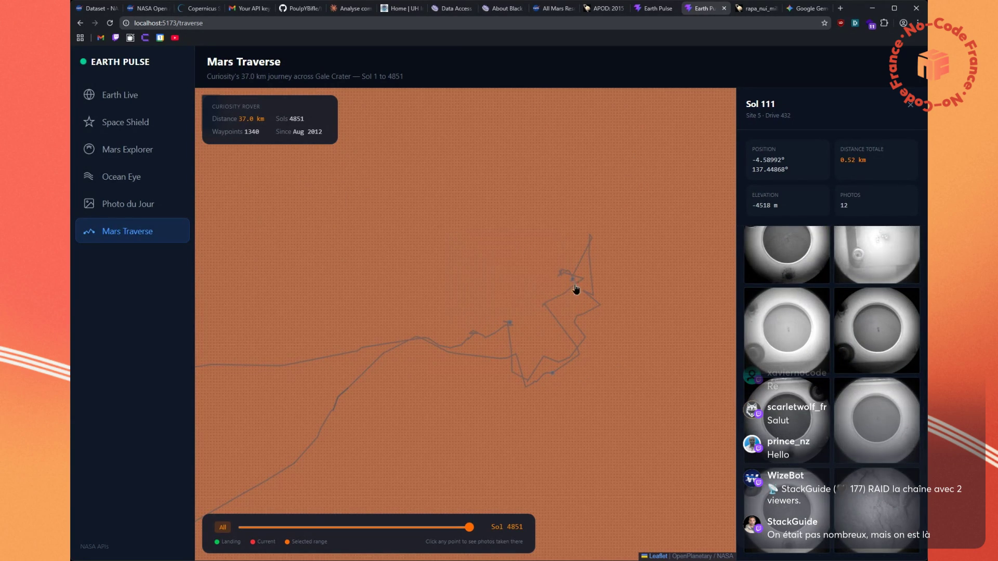
# View the Sol 159 and Sol 308 waypoints, close the popup, then open Sol 340
pyautogui.click(574, 281)
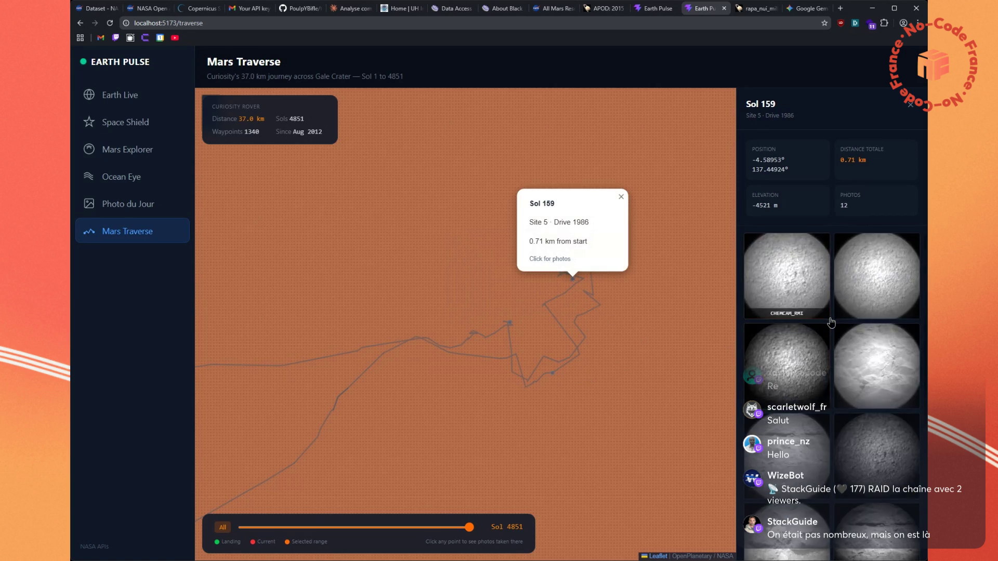
pyautogui.scroll(-2, 831, 322)
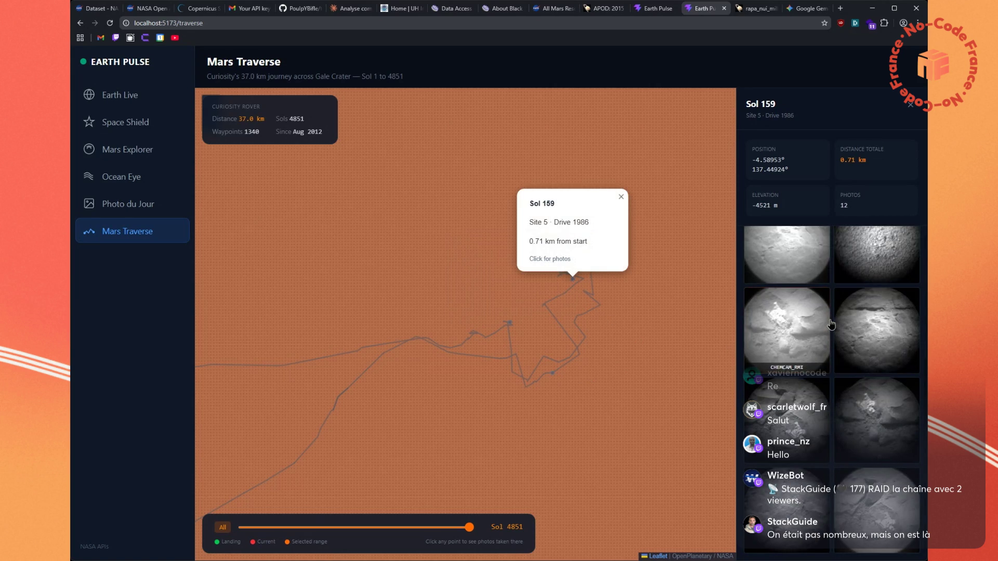
pyautogui.click(553, 378)
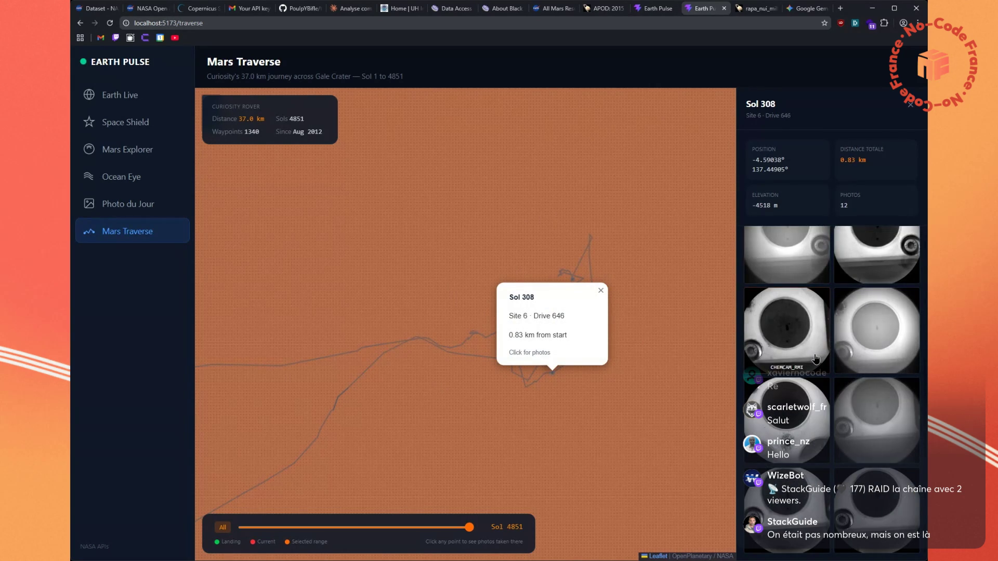
pyautogui.moveTo(483, 362); pyautogui.dragTo(569, 324)
pyautogui.click(554, 318)
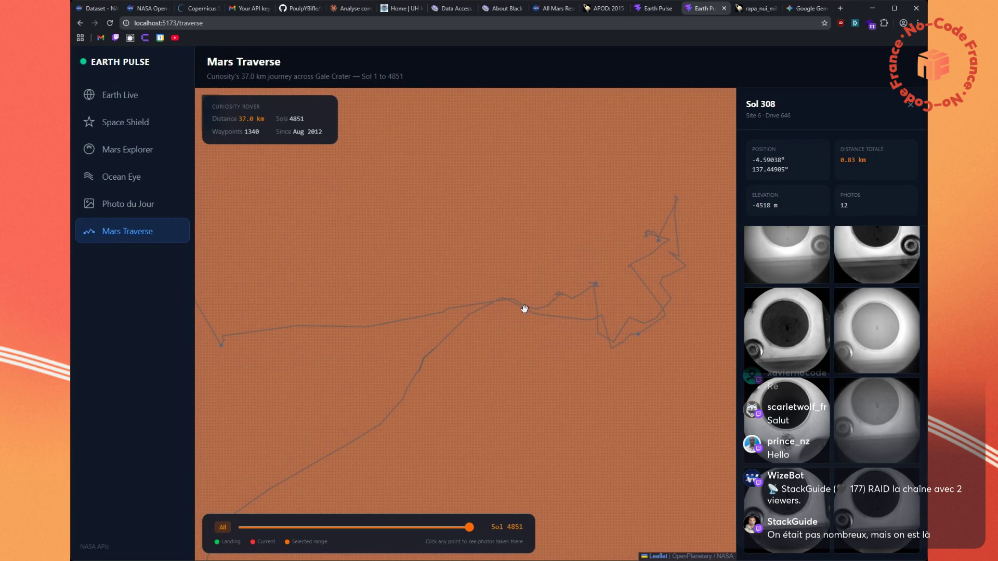
pyautogui.moveTo(428, 364); pyautogui.dragTo(477, 268)
pyautogui.scroll(1, 374, 339)
pyautogui.click(399, 314)
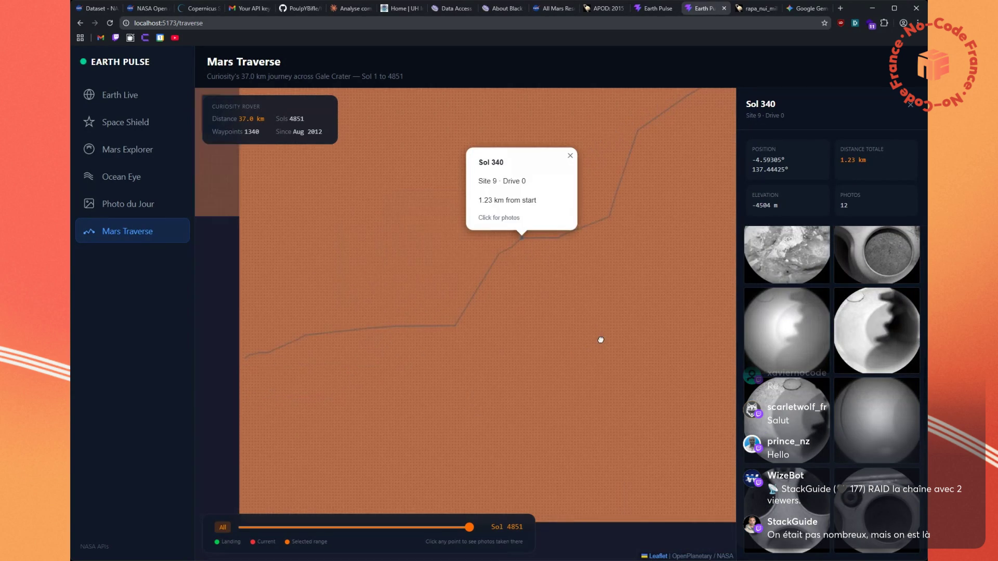
# Zoom into the track and view the Sol 365 and Sol 390 waypoint details
pyautogui.scroll(2, 494, 307)
pyautogui.scroll(3, 603, 218)
pyautogui.scroll(2, 555, 247)
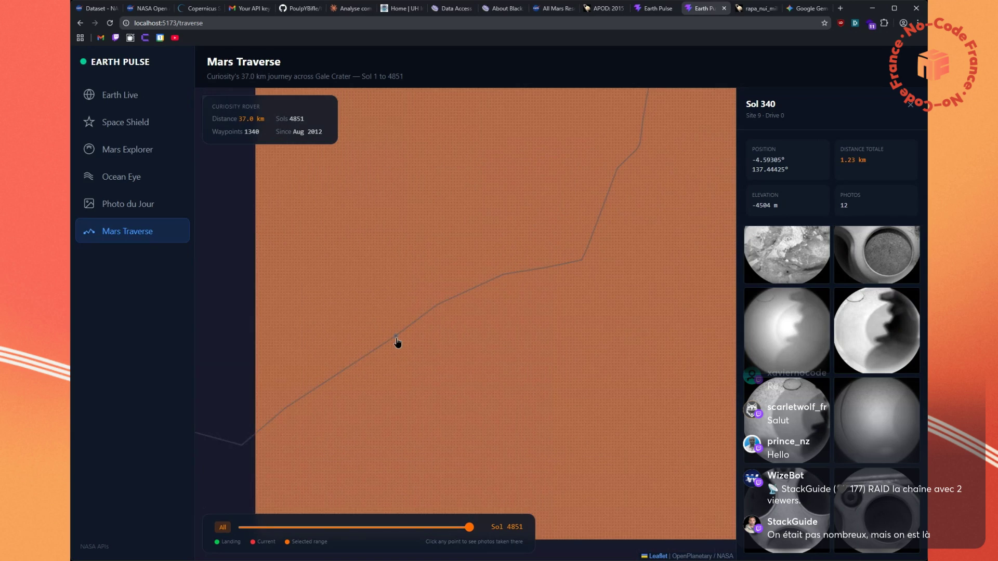
pyautogui.click(397, 339)
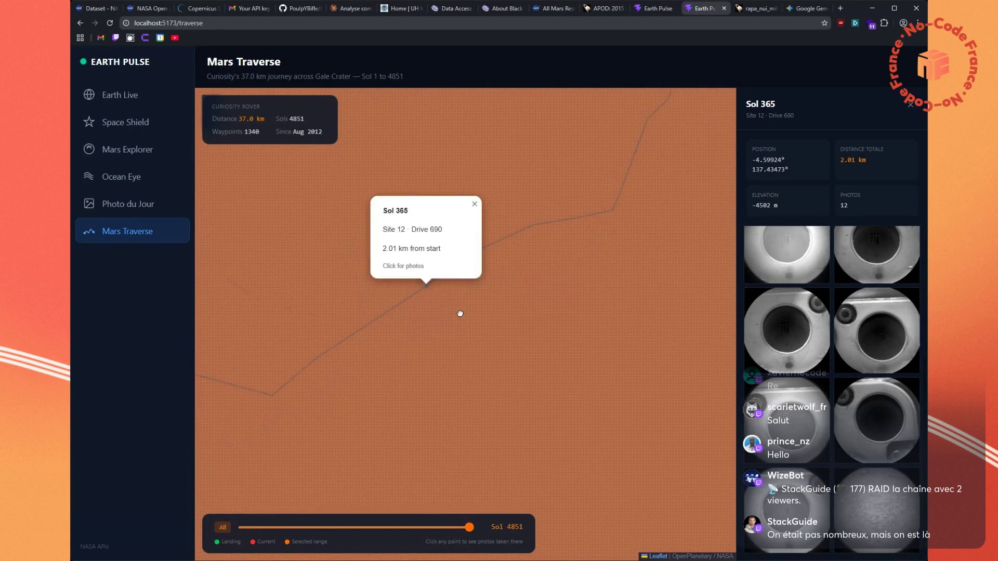
pyautogui.moveTo(460, 312); pyautogui.dragTo(482, 267)
pyautogui.moveTo(419, 229)
pyautogui.mouseDown()
pyautogui.moveTo(576, 161)
pyautogui.moveTo(519, 208)
pyautogui.moveTo(428, 354)
pyautogui.moveTo(464, 329)
pyautogui.moveTo(494, 344)
pyautogui.mouseUp()
pyautogui.scroll(1, 479, 306)
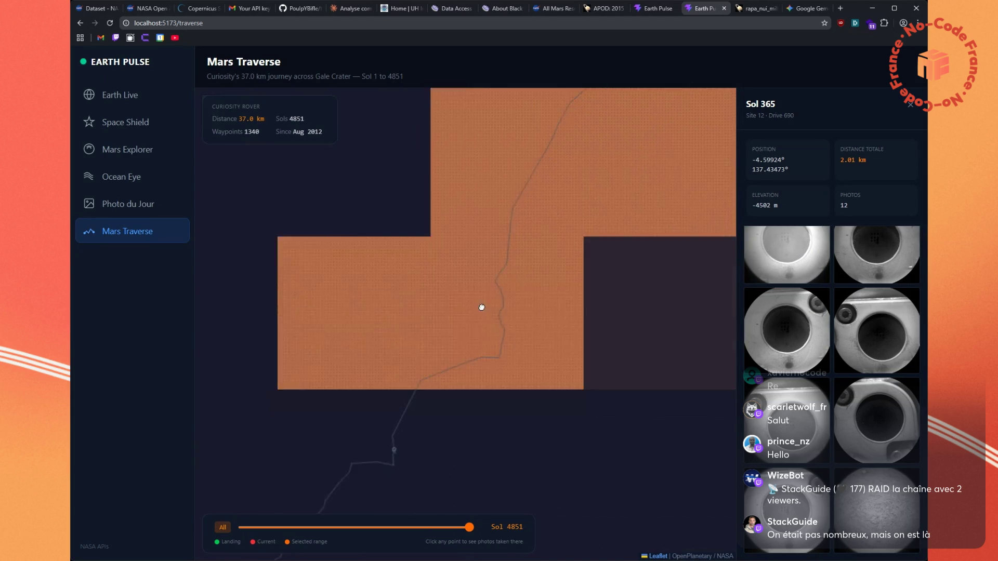
pyautogui.click(433, 369)
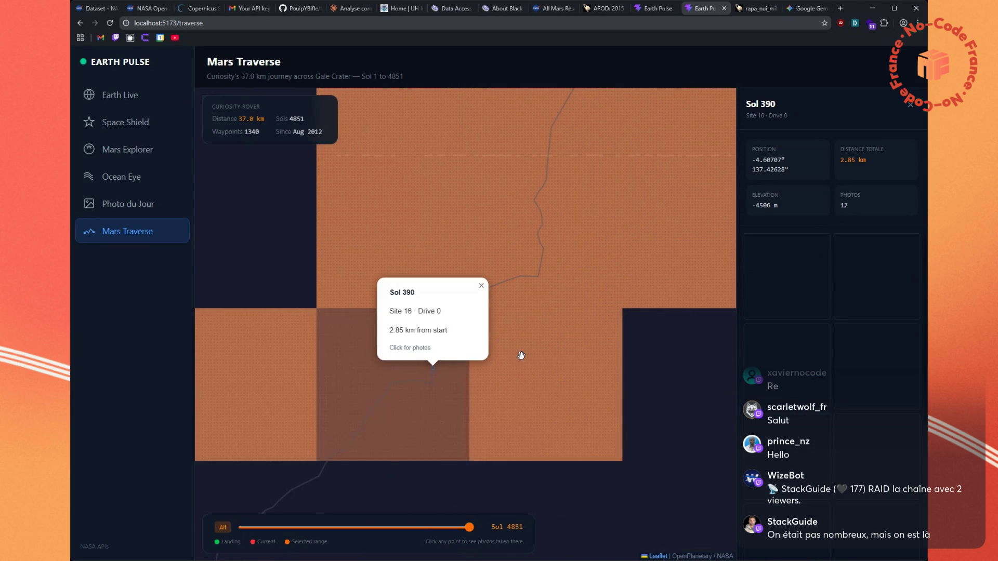
# Close the Sol 390 popup and pan the track to show the current-position marker
pyautogui.scroll(-1, 794, 372)
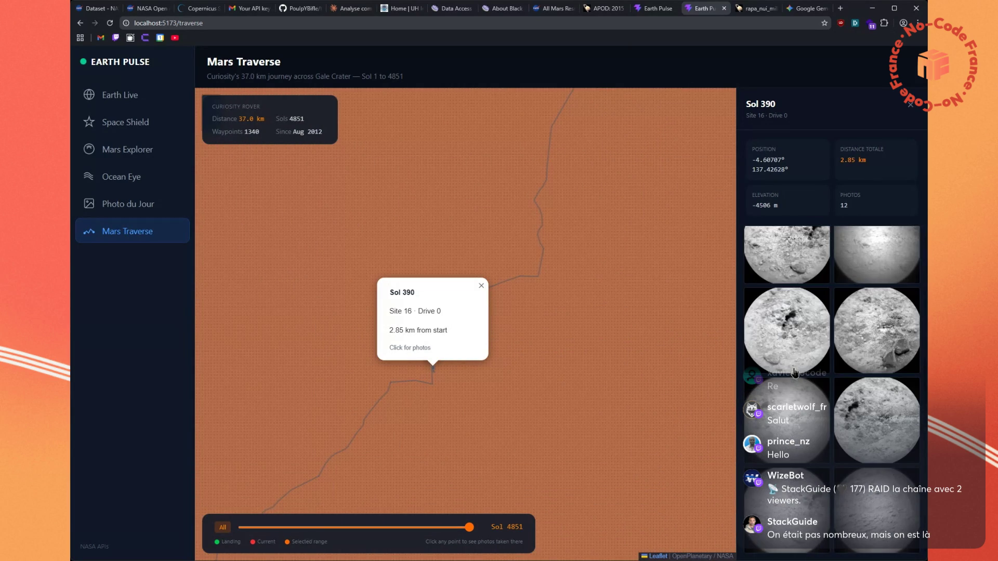
pyautogui.moveTo(442, 429)
pyautogui.mouseDown()
pyautogui.moveTo(572, 283)
pyautogui.moveTo(485, 182)
pyautogui.moveTo(581, 135)
pyautogui.mouseUp()
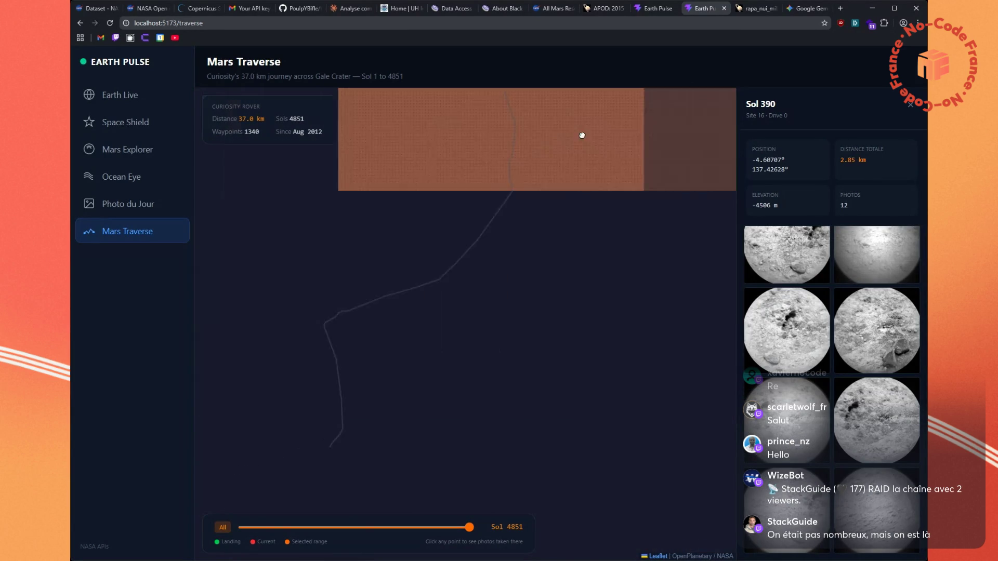
pyautogui.scroll(-3, 502, 276)
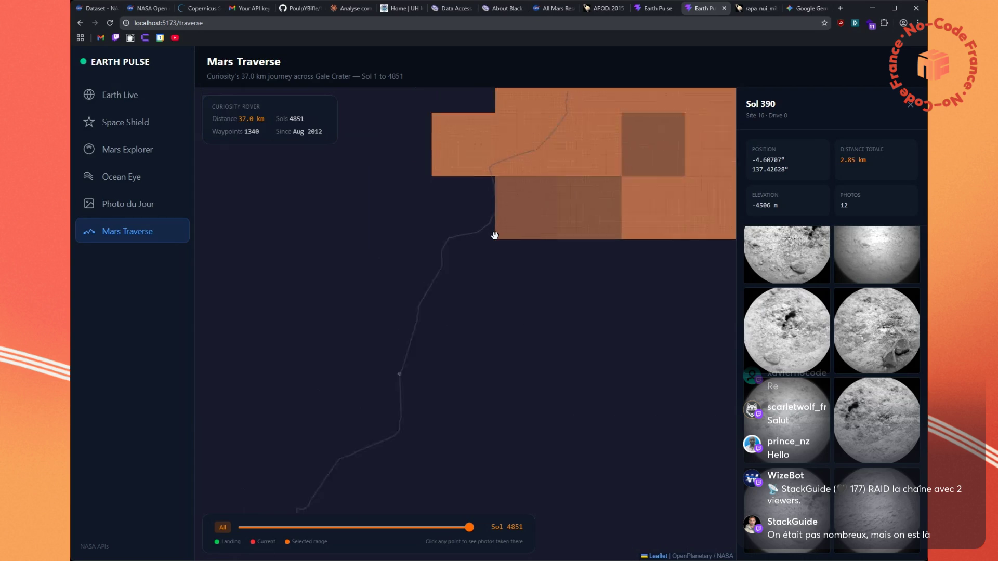
pyautogui.scroll(2, 497, 239)
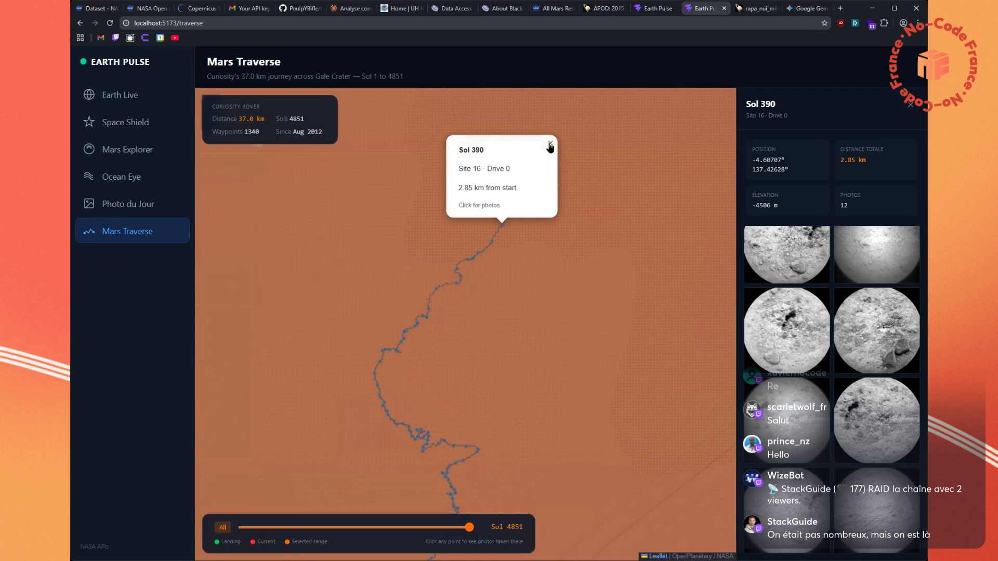
pyautogui.click(552, 143)
pyautogui.scroll(-1, 629, 122)
pyautogui.moveTo(623, 127); pyautogui.dragTo(586, 187)
pyautogui.scroll(1, 569, 219)
pyautogui.scroll(-1, 524, 404)
pyautogui.scroll(1, 586, 198)
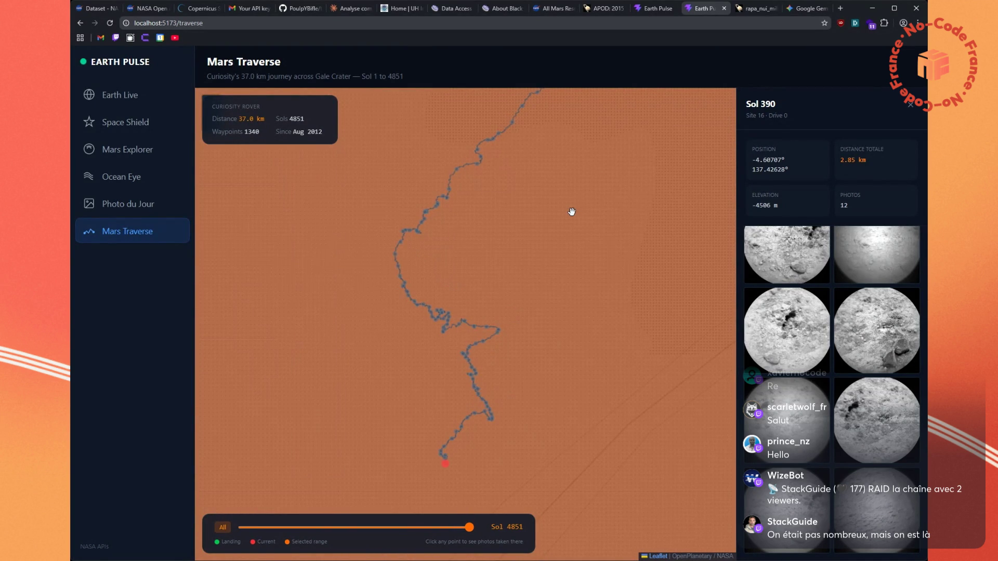
pyautogui.moveTo(522, 357); pyautogui.dragTo(546, 284)
pyautogui.scroll(-1, 570, 334)
# Move to the rover's latest stretch and view waypoints Sol 2087, 1999, 2311 and 2435
pyautogui.scroll(1, 572, 330)
pyautogui.moveTo(572, 330)
pyautogui.mouseDown()
pyautogui.moveTo(457, 408)
pyautogui.moveTo(436, 439)
pyautogui.mouseUp()
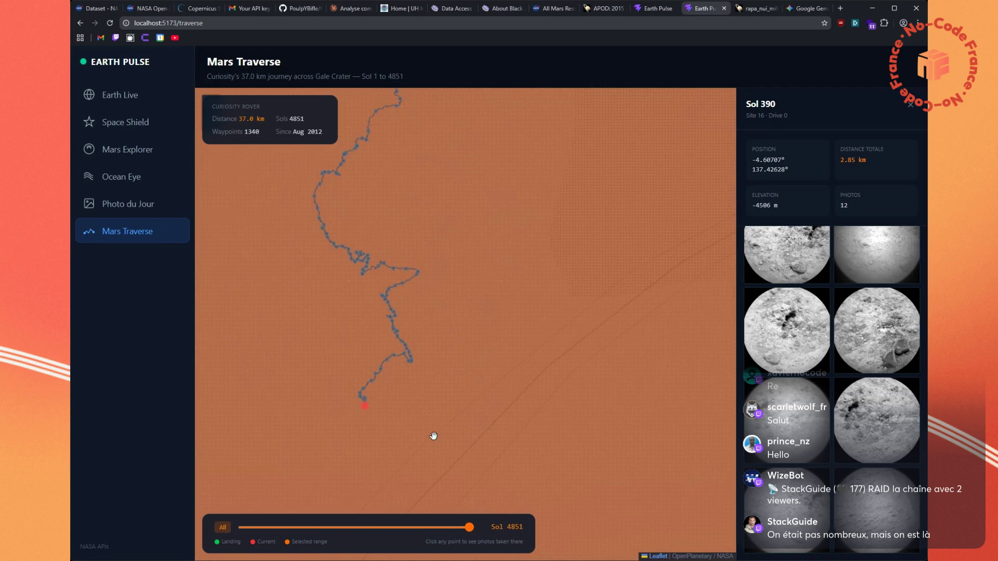
pyautogui.scroll(2, 358, 266)
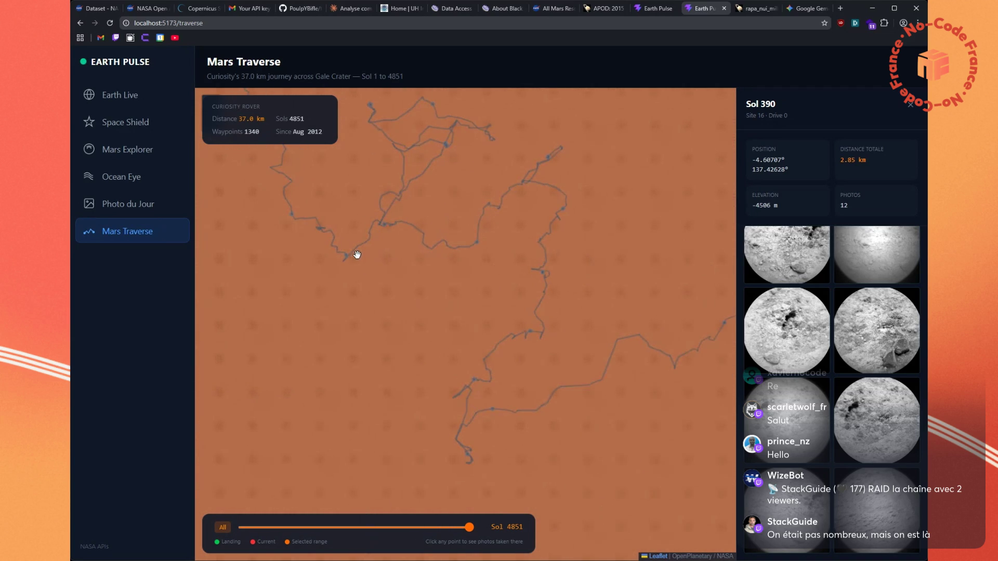
pyautogui.scroll(1, 406, 309)
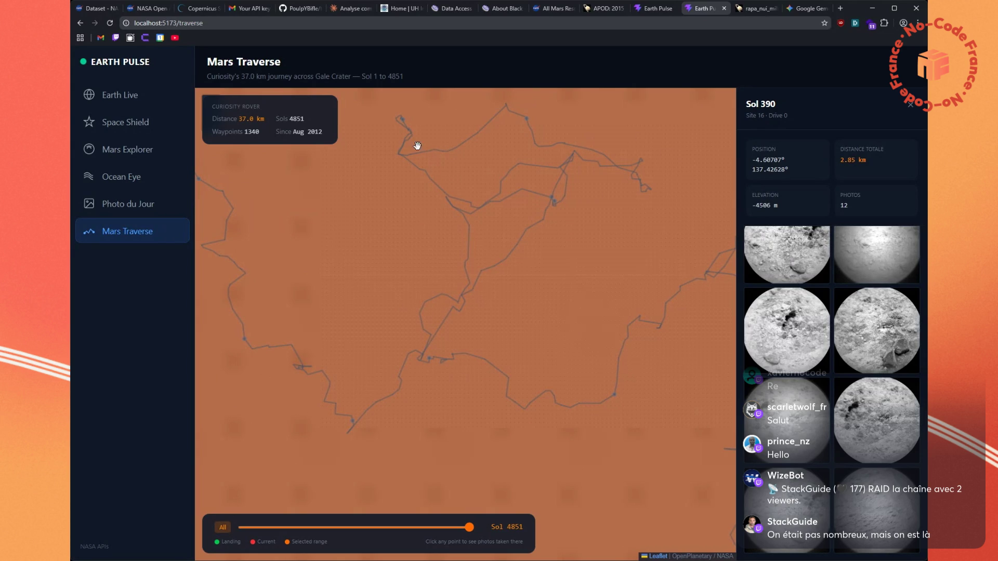
pyautogui.click(402, 125)
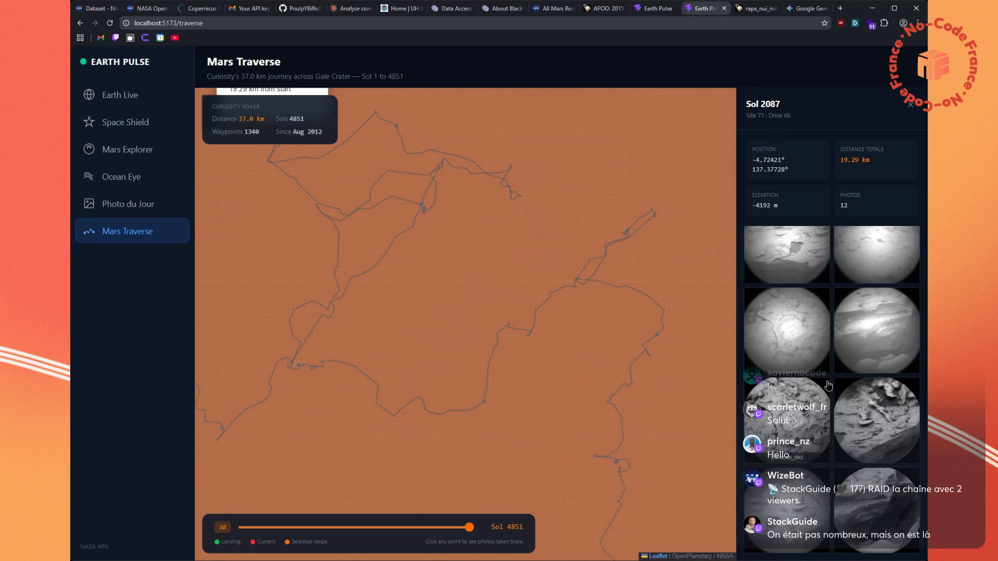
pyautogui.click(421, 207)
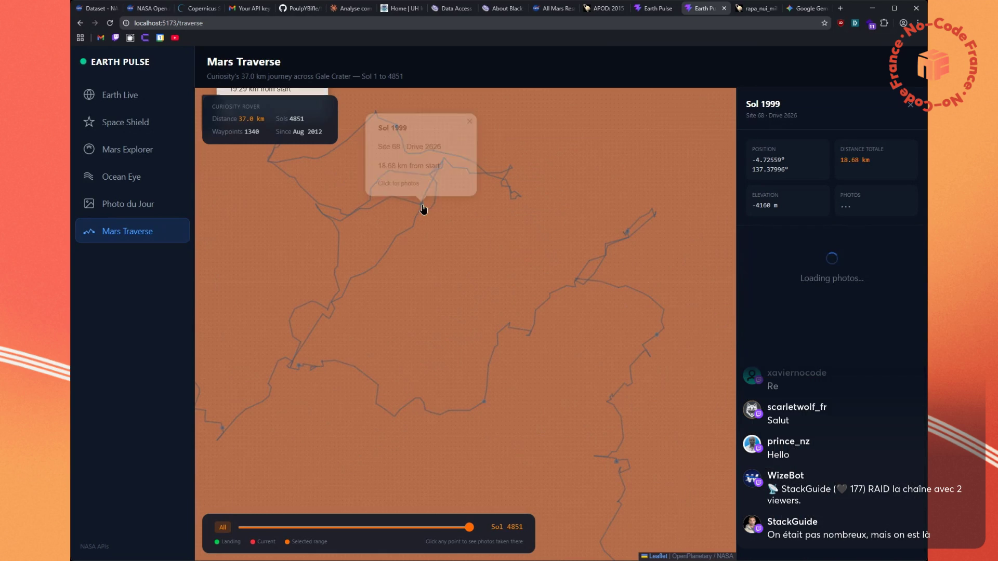
pyautogui.scroll(-1, 744, 323)
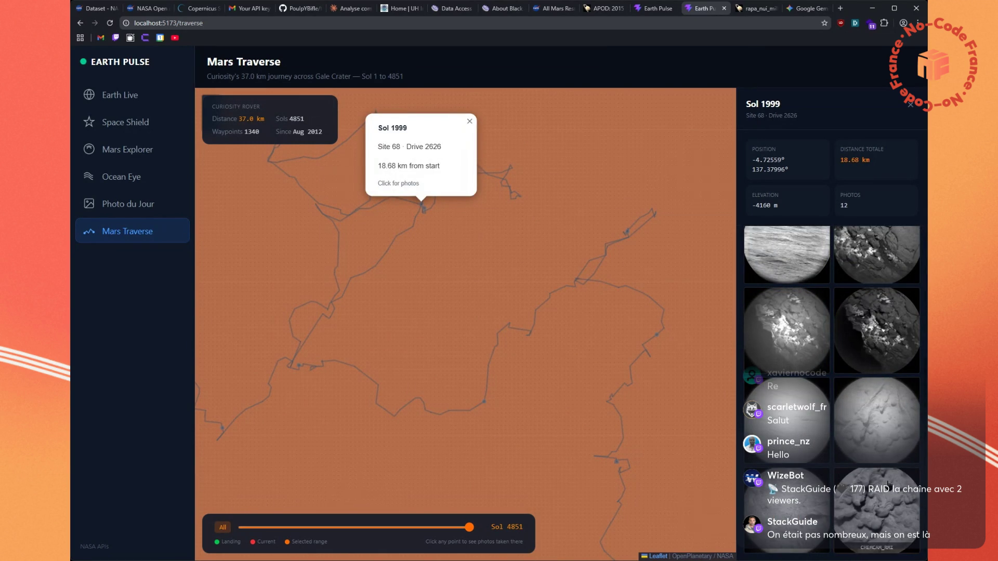
pyautogui.click(484, 404)
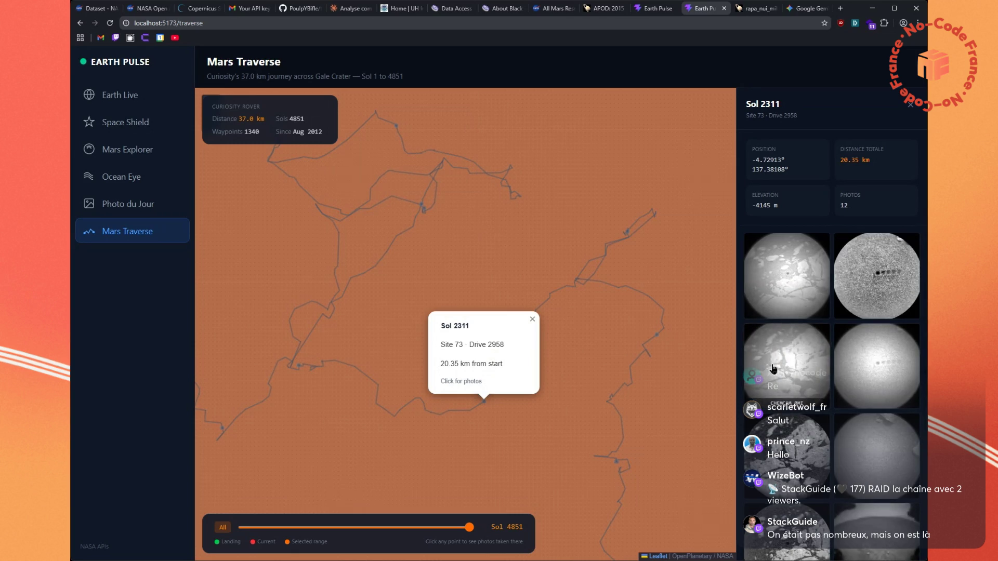
pyautogui.scroll(-2, 775, 369)
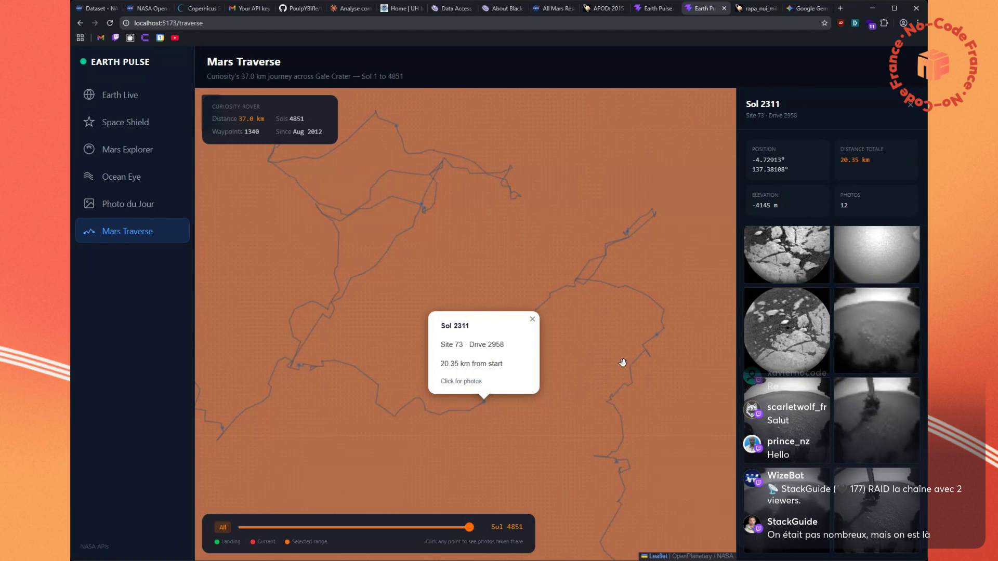
pyautogui.click(658, 337)
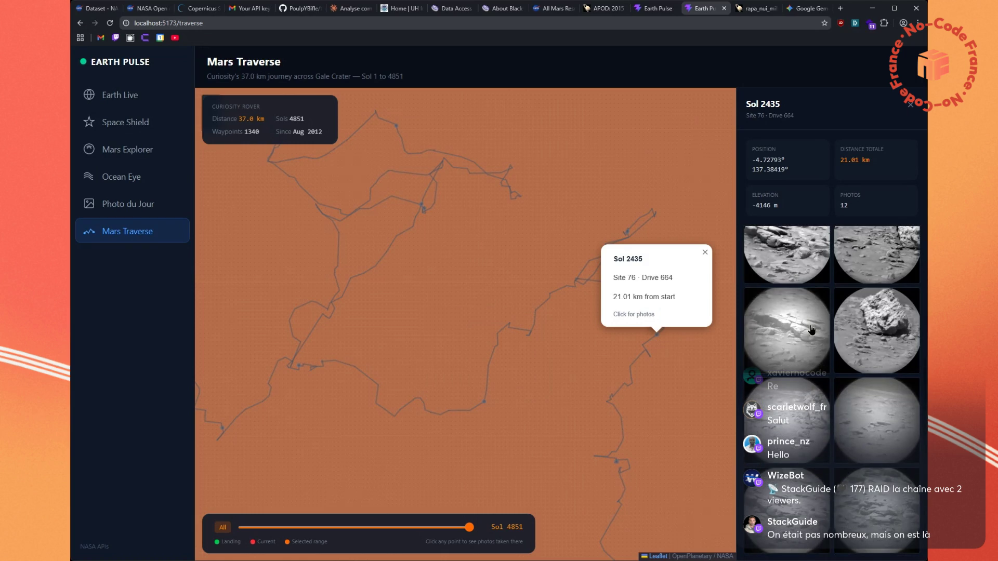
pyautogui.click(342, 15)
# Ask Claude, in French, how Curiosity's photo choices and driving are decided
pyautogui.click(446, 499)
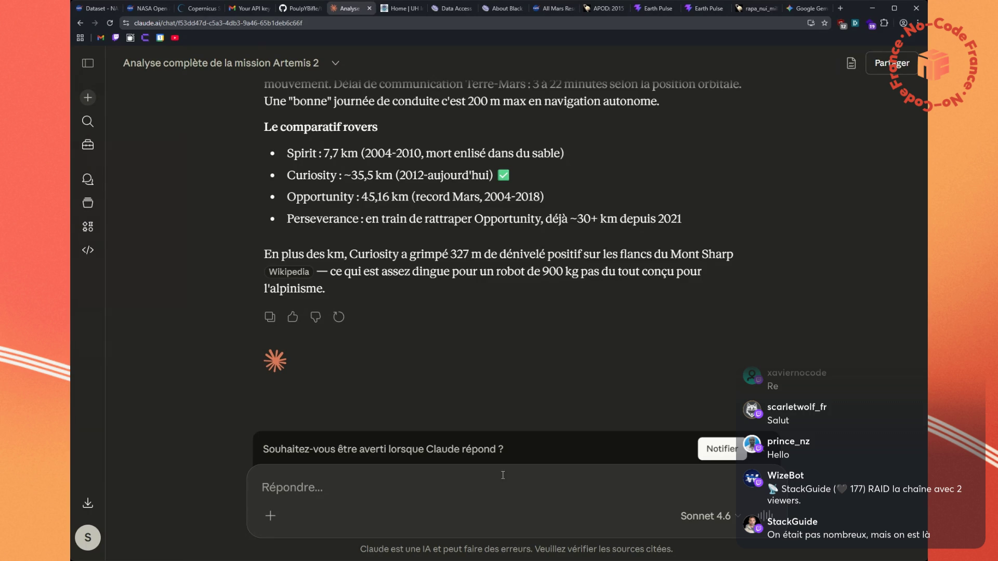
pyautogui.write("Et du coup question comment c'est décidé de prendre tel ou tel type de photo que ce soit du fichier, que ce soit quand il prend ses selfies, quand il montre son levier, quand il prend des photos des roches, est-ce que c'est lui qui décide ? Est-ce que c'est les ingénieurs sur Terre qui contrôlent la distance ? Explique-moi comment ça fonctionne le pilotage de Curiosity ?")
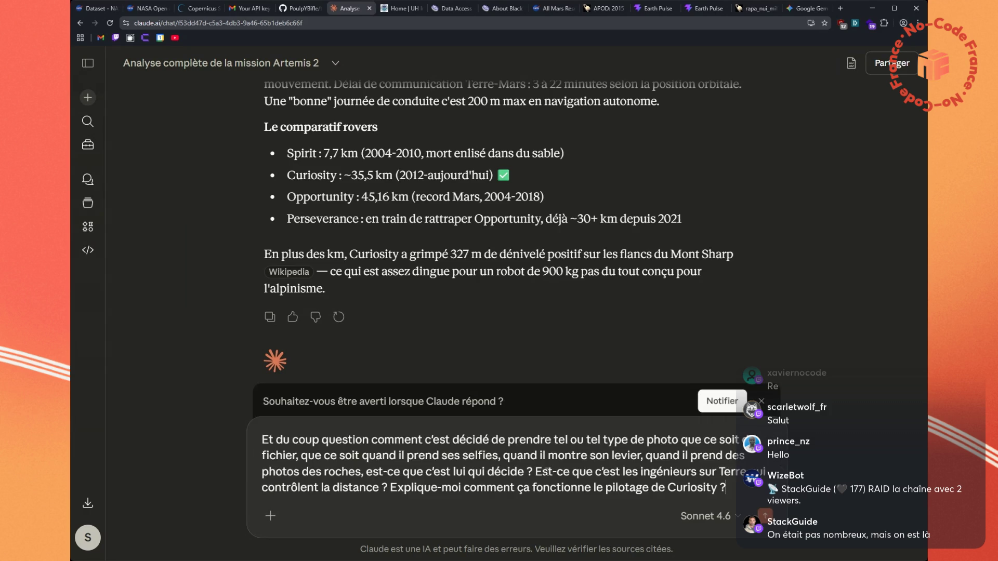
pyautogui.press('Return')
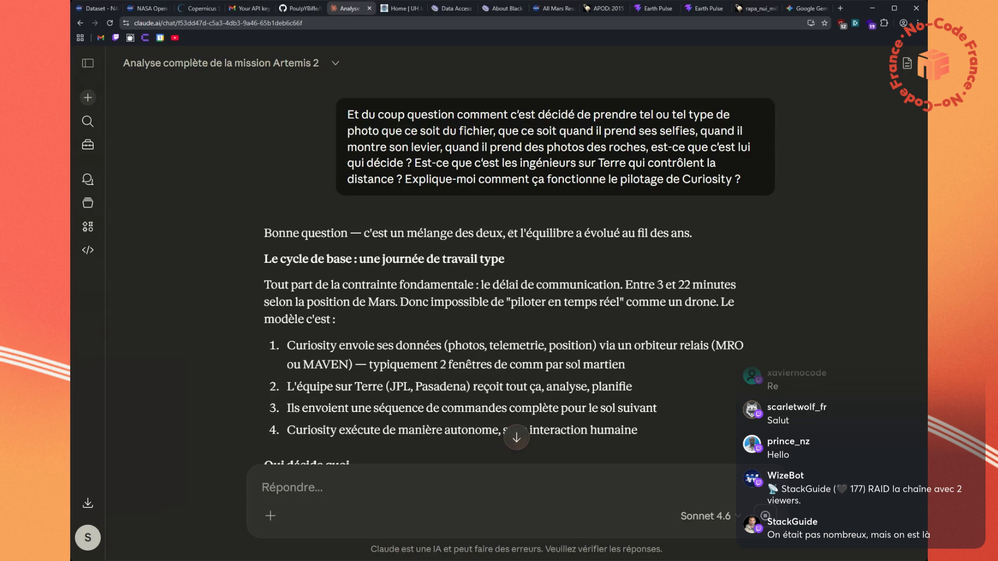
pyautogui.scroll(-1, 511, 234)
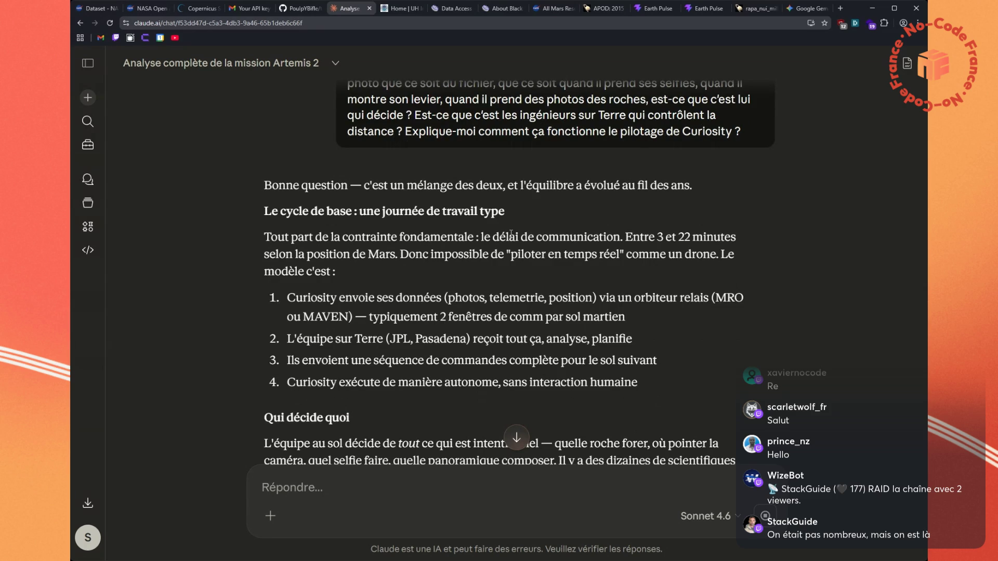
pyautogui.scroll(-3, 511, 233)
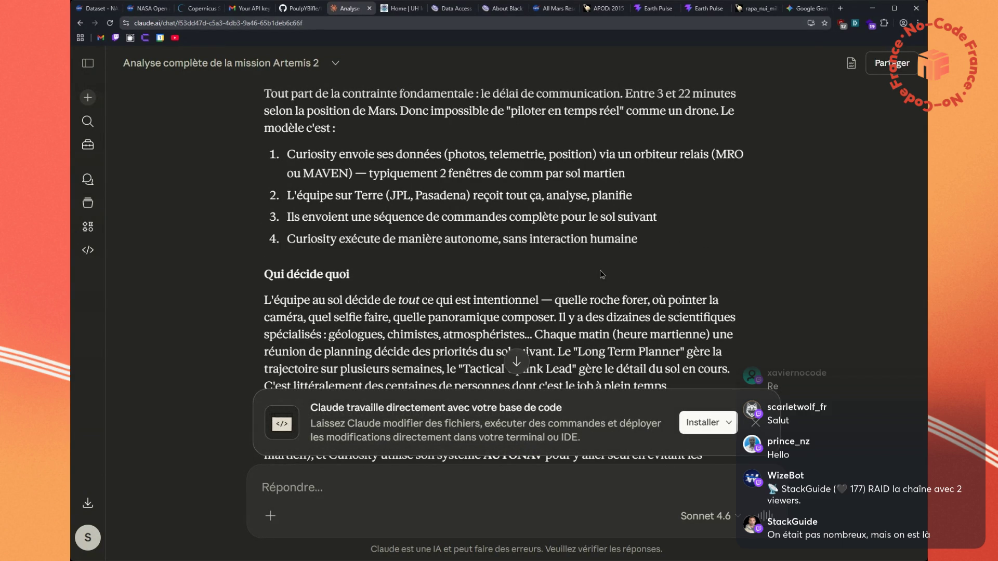
pyautogui.click(734, 426)
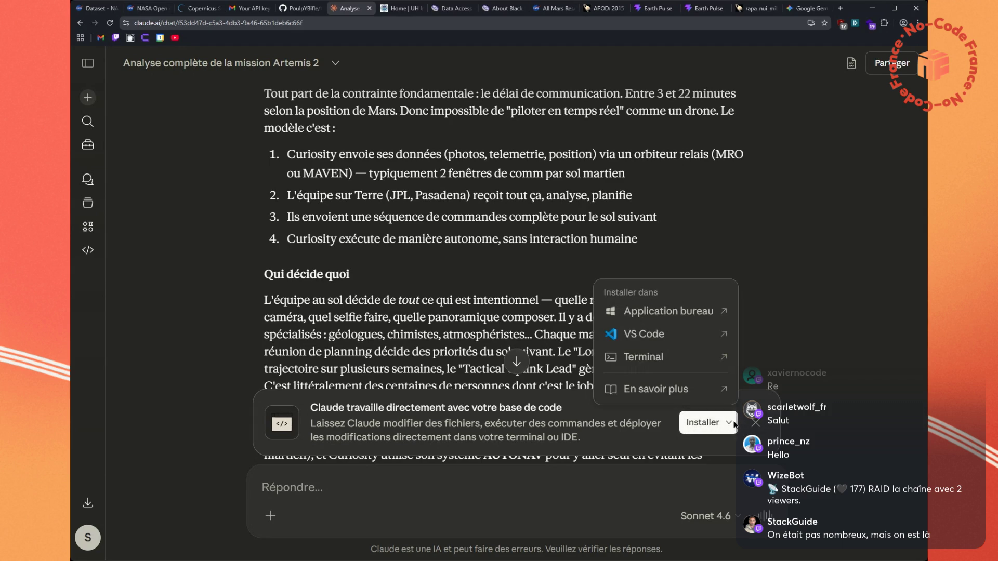
pyautogui.click(734, 425)
pyautogui.scroll(-3, 734, 425)
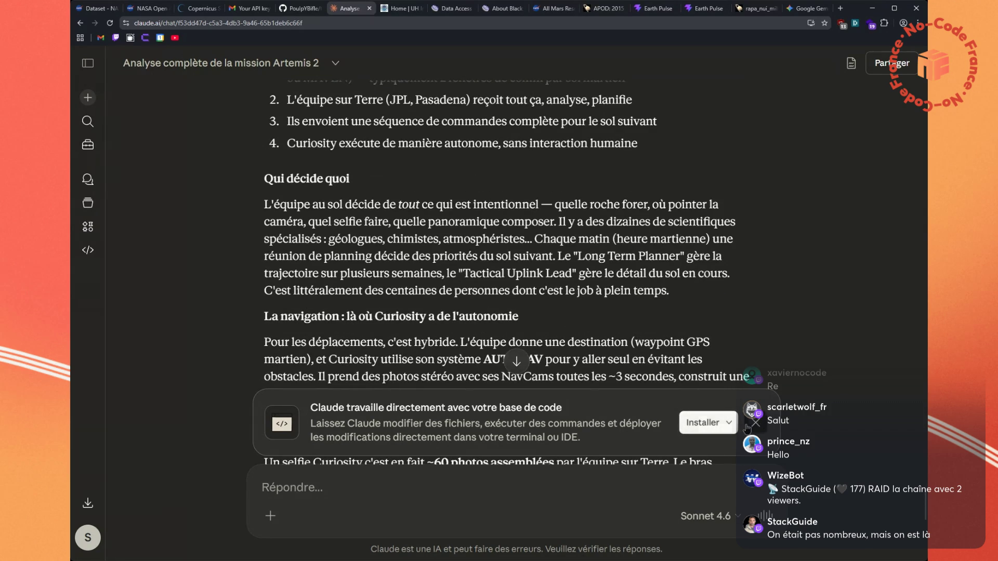
pyautogui.click(757, 423)
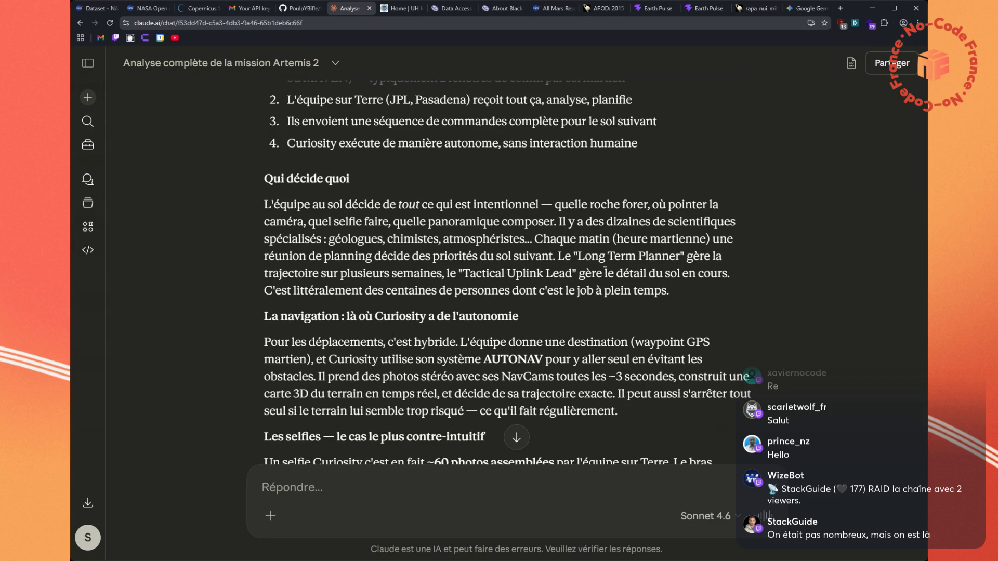
pyautogui.scroll(-1, 599, 275)
pyautogui.moveTo(618, 364)
pyautogui.mouseDown()
pyautogui.moveTo(468, 329)
pyautogui.moveTo(249, 318)
pyautogui.mouseUp()
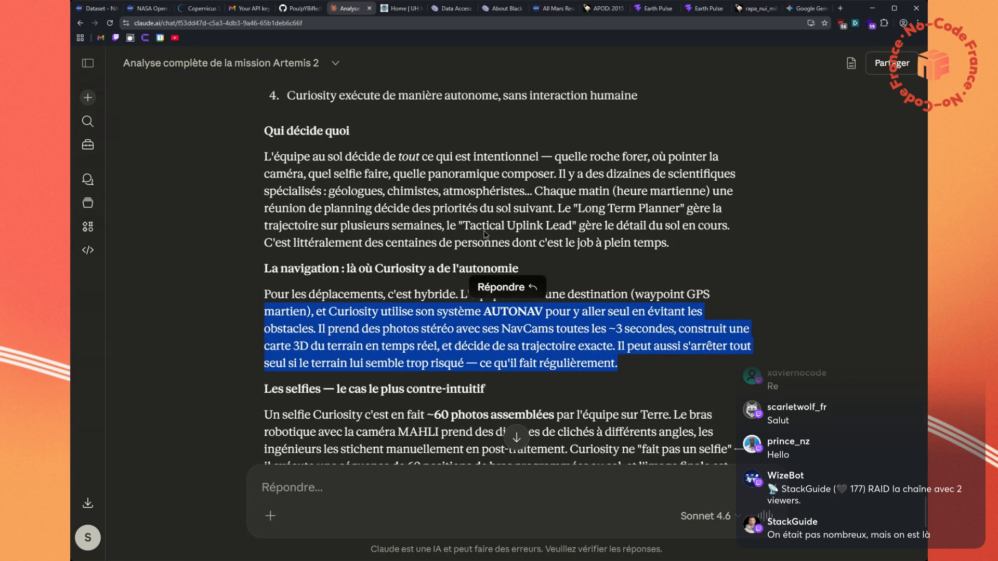
pyautogui.scroll(-1, 514, 231)
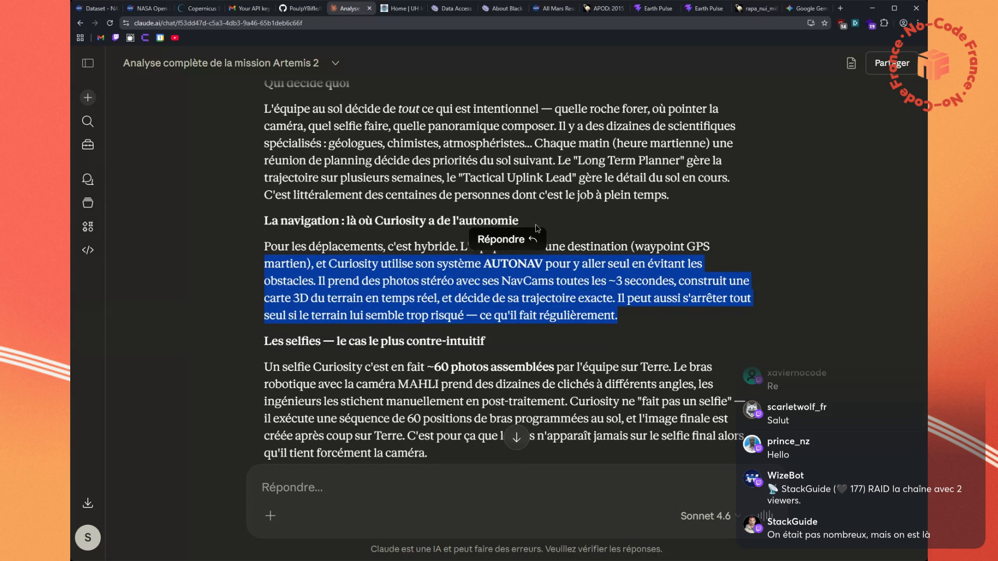
pyautogui.scroll(-4, 536, 228)
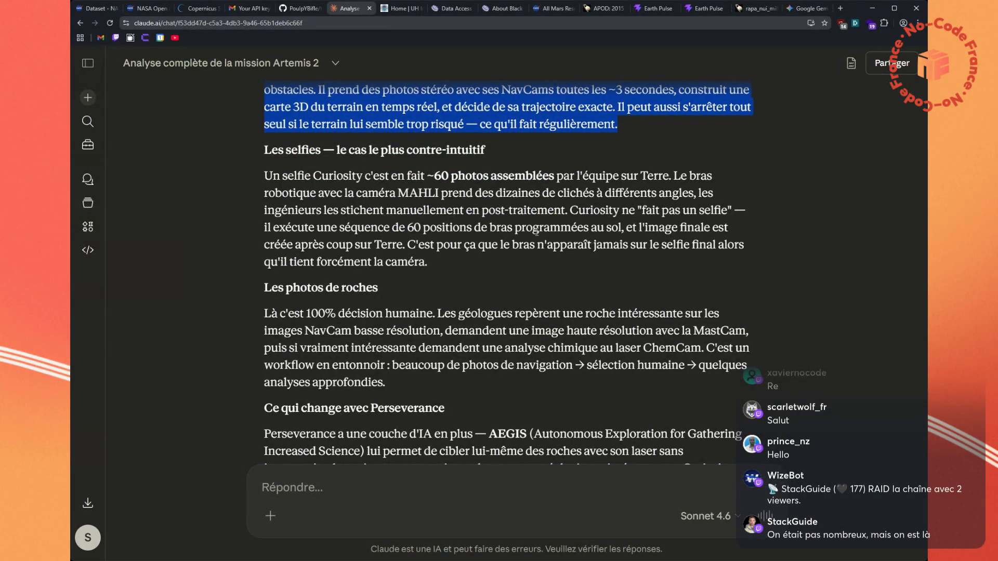
pyautogui.scroll(-2, 536, 232)
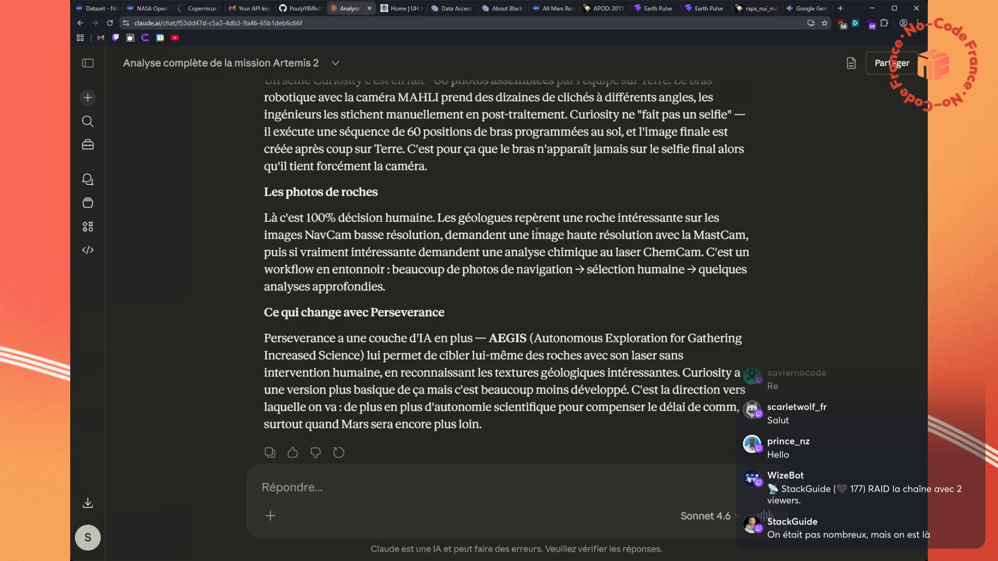
pyautogui.scroll(-2, 537, 232)
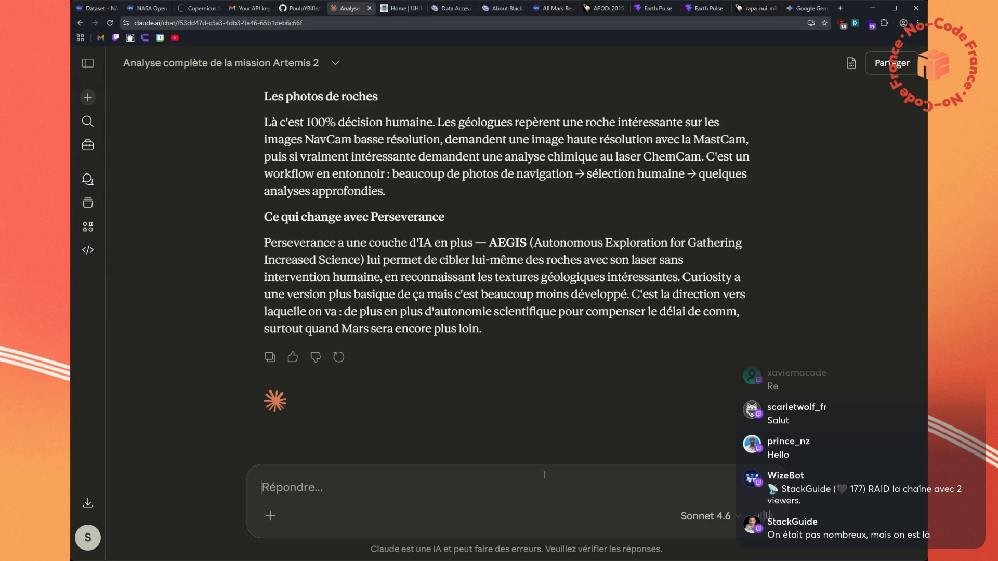
# Ask Claude how Curiosity manages storage and autonomy, and read its RTG-powered answer
pyautogui.write('mais après comment ça fonctionne le fait de gérer le stockage, de gérer l’autonomie ? bon je présume qu’il doit y avoir des panneaux solaires sur le rover mais en termes de stockage du coup est-ce qu’il a un disque dur de plusieurs centaines de teraoctets ou toutes les données qui sont envoyées, du coup c’est la terre qui les stocke et en fait lui il n’y a rien dessus ou au moins des mémoires en cache, comment ça fonctionne ?')
pyautogui.press('Return')
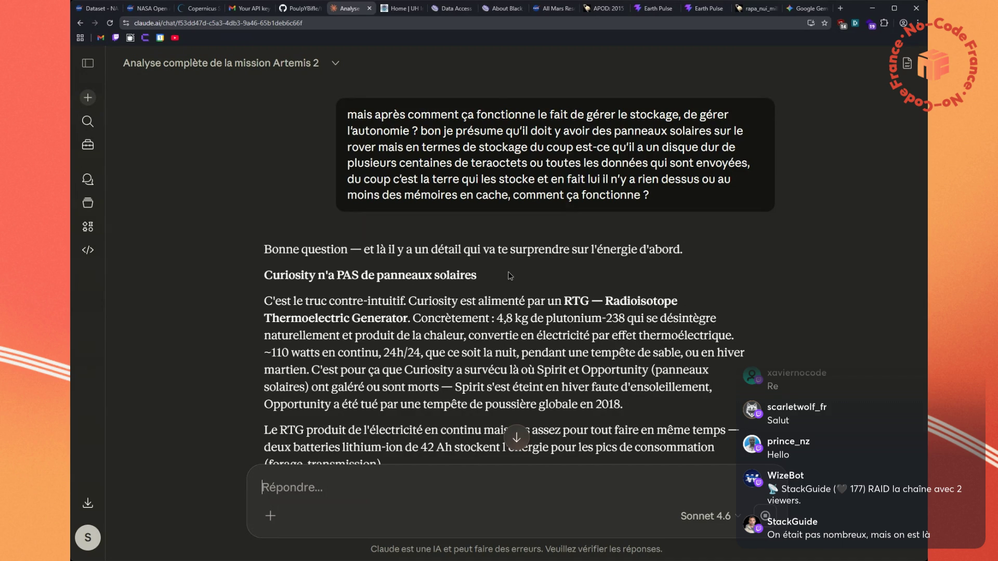
pyautogui.scroll(-1, 503, 264)
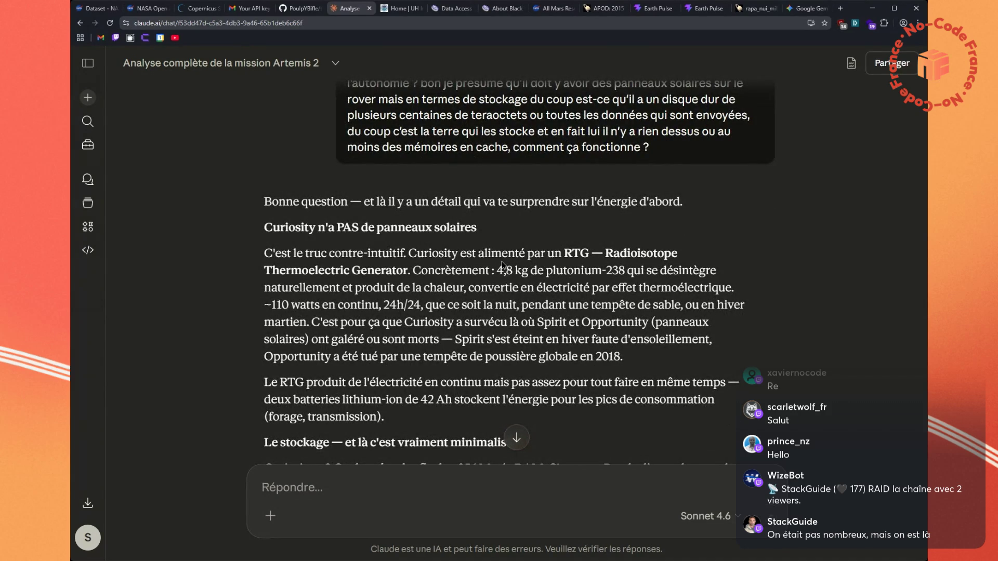
pyautogui.scroll(-2, 502, 265)
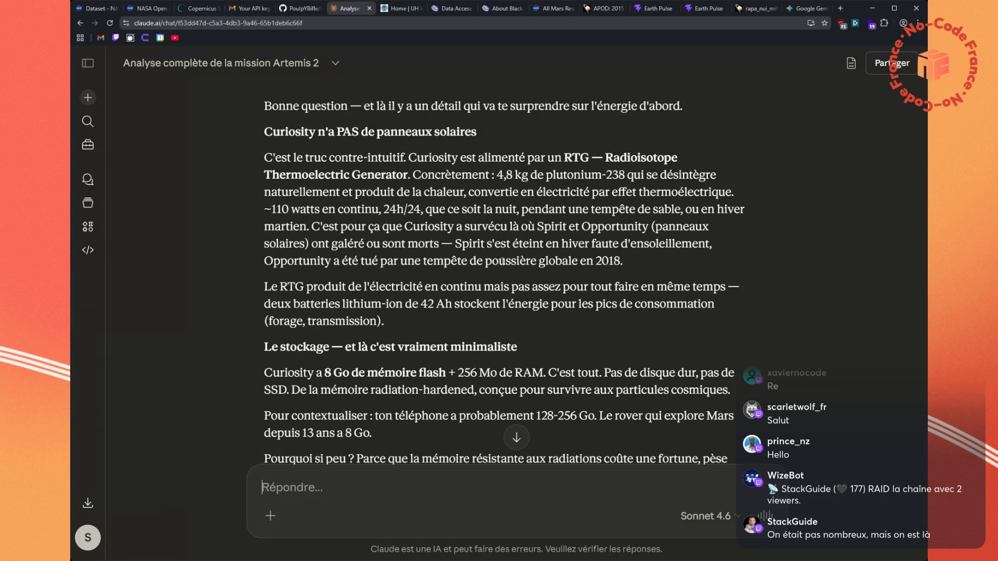
pyautogui.scroll(-1, 502, 261)
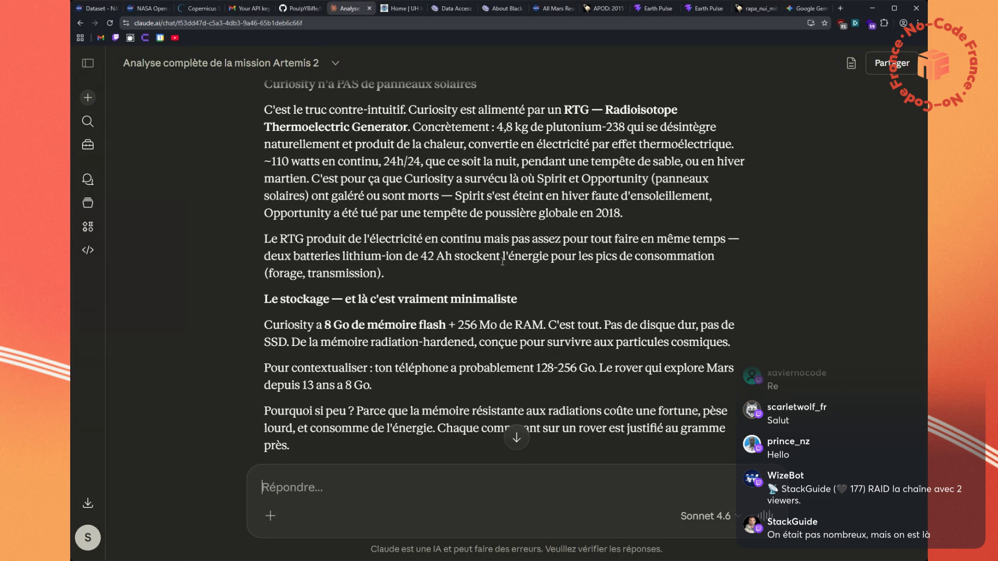
pyautogui.scroll(-1, 502, 261)
pyautogui.moveTo(594, 320); pyautogui.dragTo(374, 322)
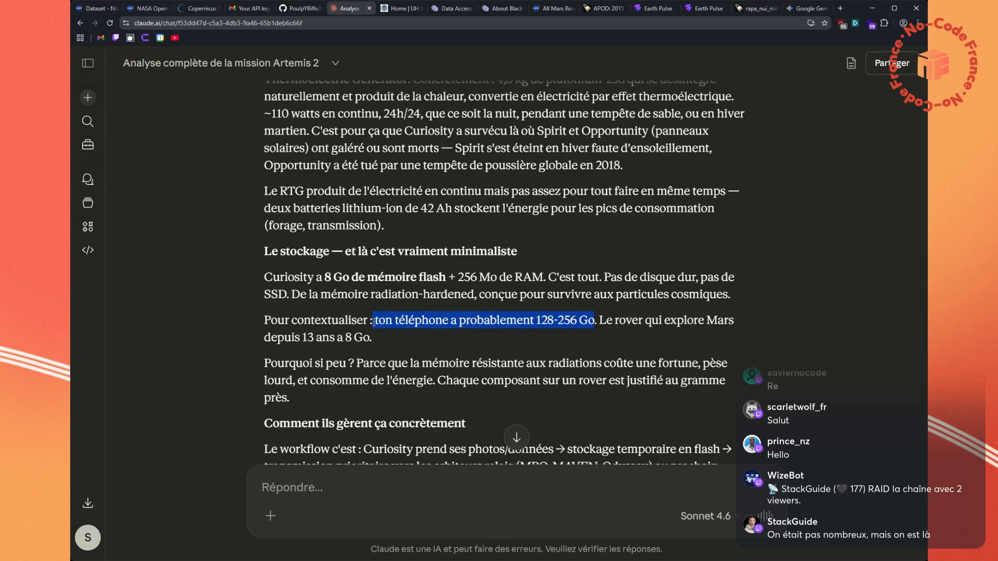
pyautogui.doubleClick(384, 277)
pyautogui.click(404, 303)
pyautogui.scroll(-1, 423, 328)
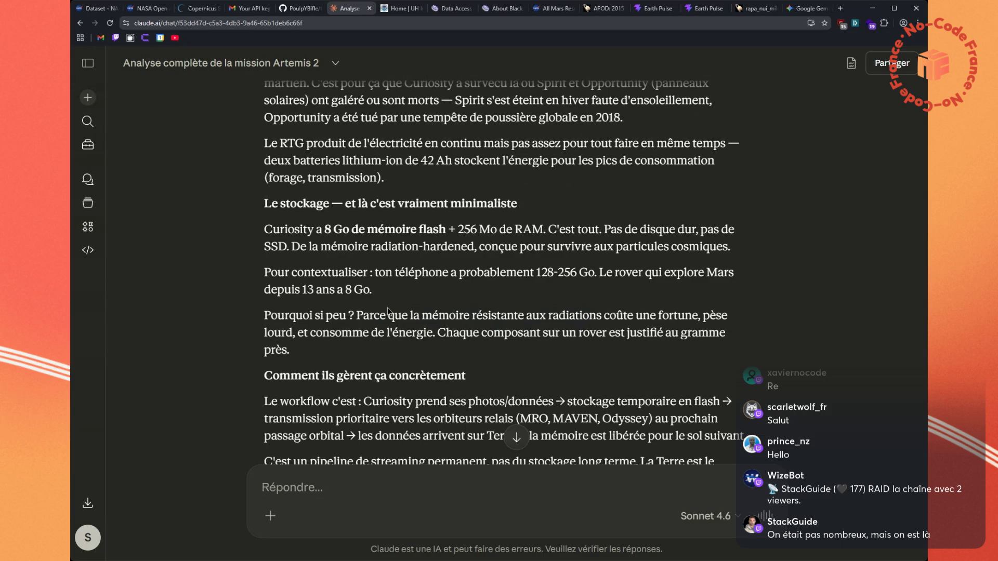
pyautogui.scroll(-1, 388, 311)
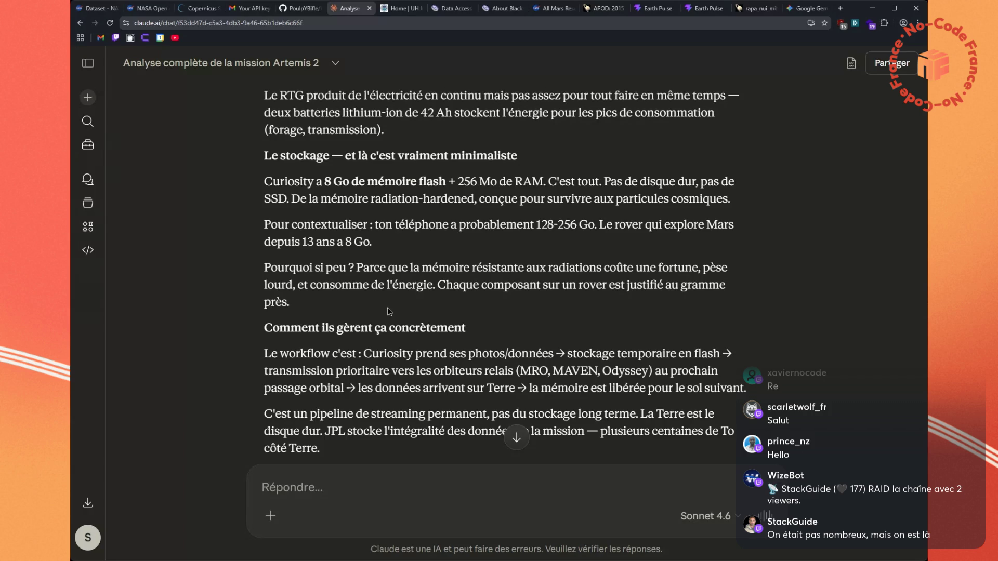
pyautogui.scroll(-2, 388, 307)
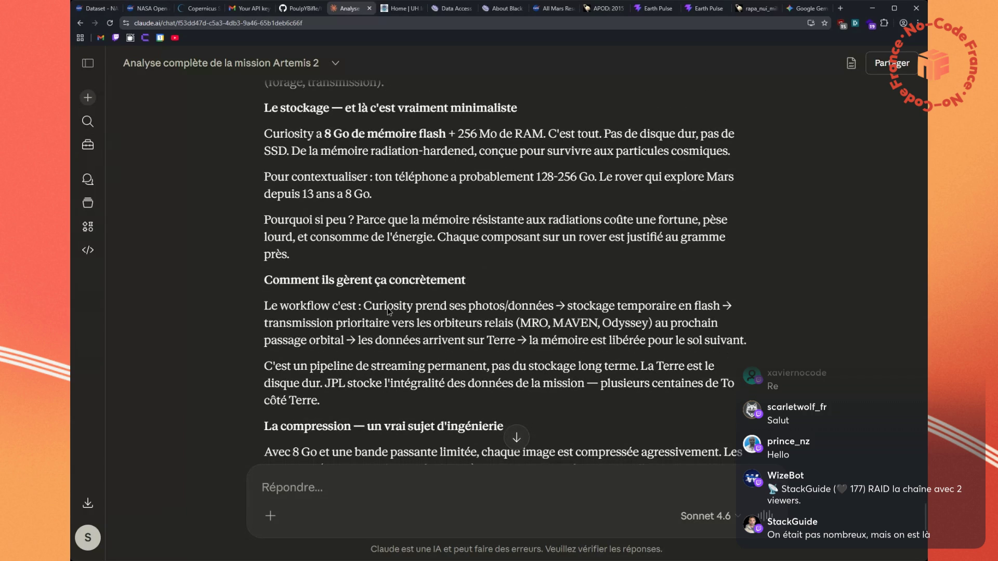
pyautogui.scroll(-1, 388, 308)
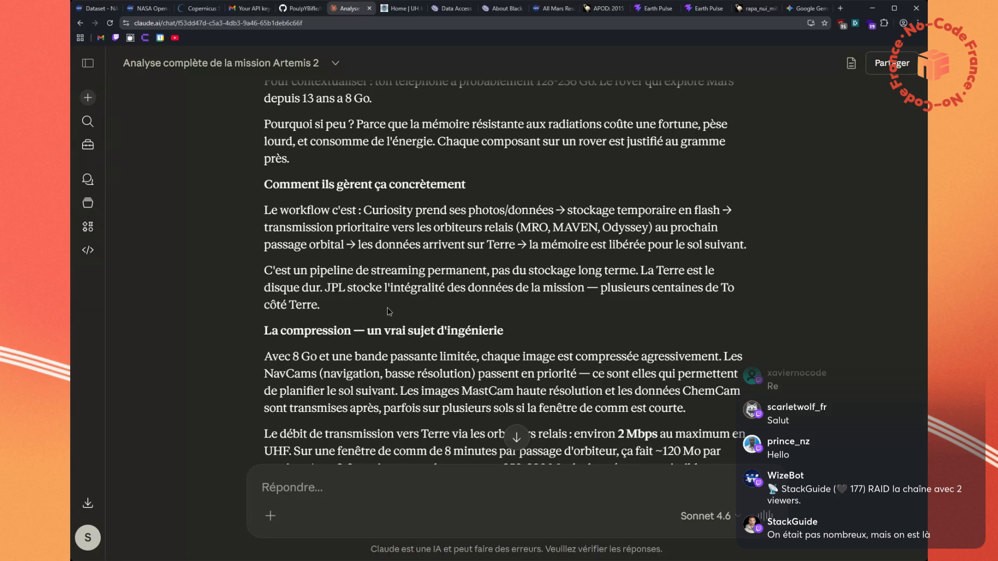
pyautogui.scroll(-1, 387, 307)
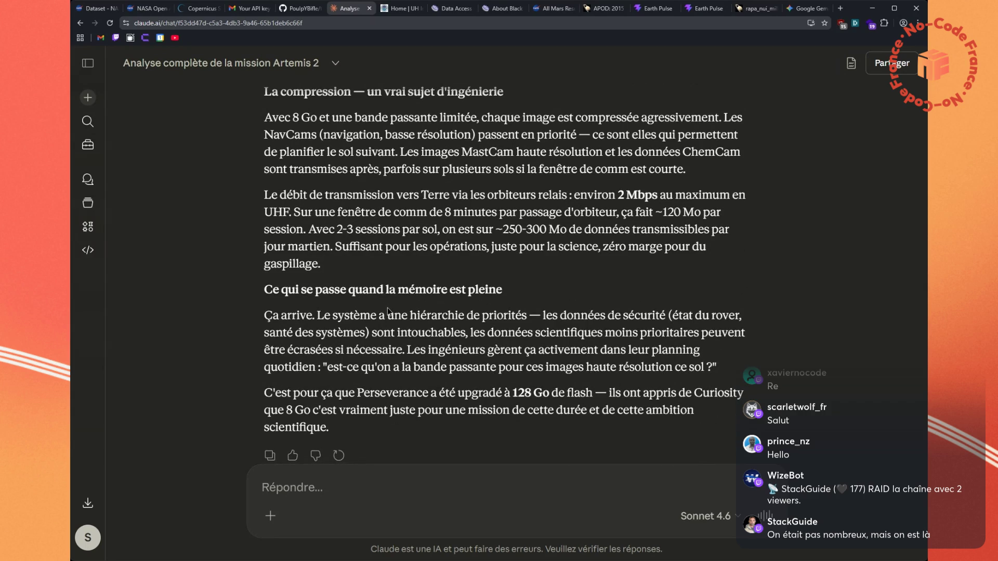
pyautogui.moveTo(502, 394); pyautogui.dragTo(578, 391)
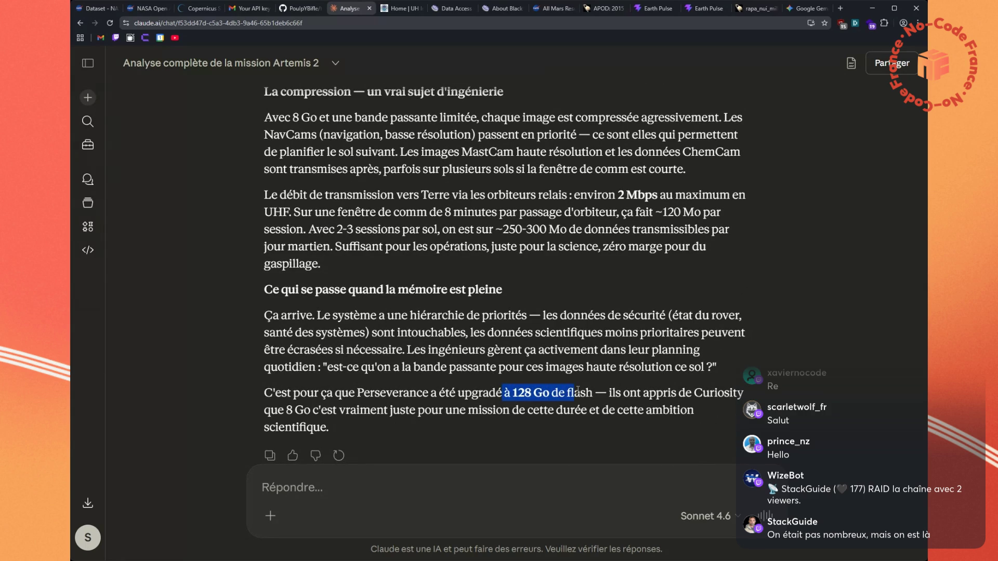
pyautogui.scroll(-2, 491, 336)
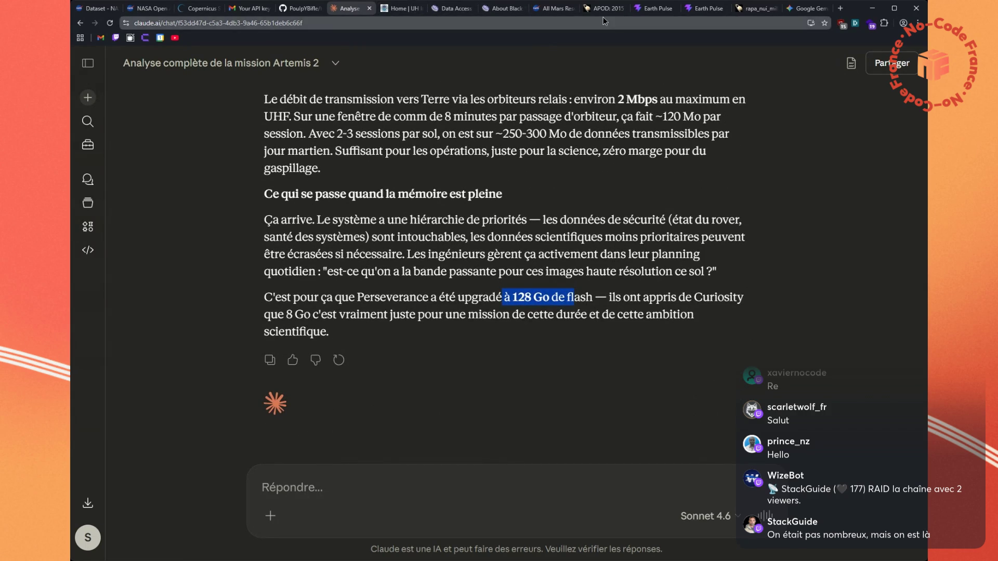
pyautogui.click(640, 11)
pyautogui.click(709, 10)
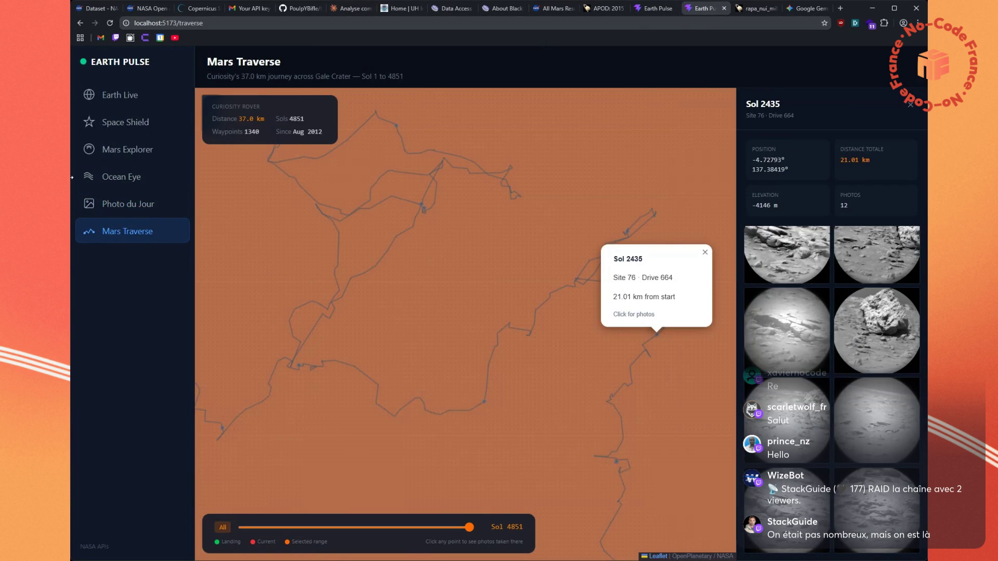
# Open the Mars Explorer, enter sol 1000, then jump to Perseverance's sol 902 photos
pyautogui.click(114, 156)
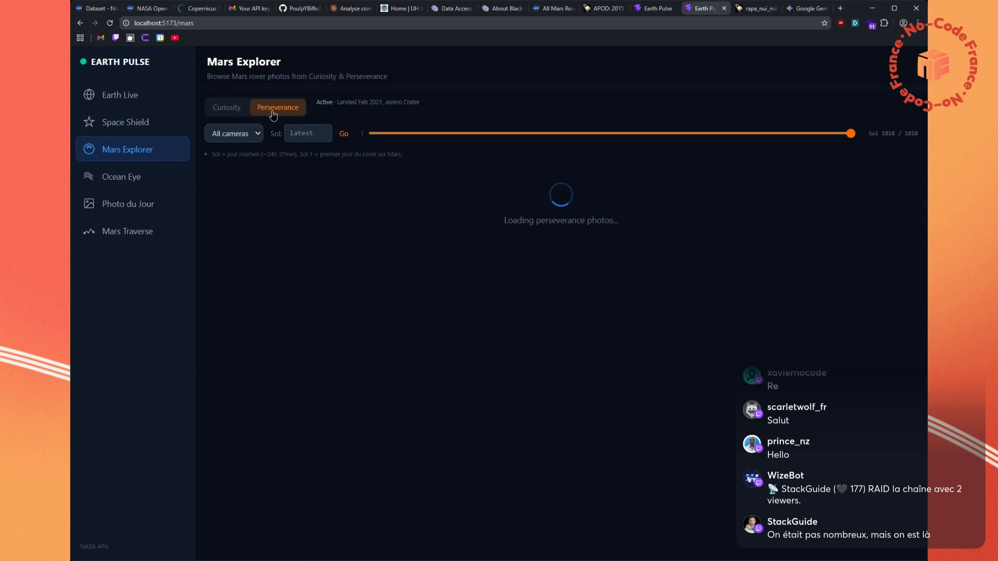
pyautogui.click(303, 128)
pyautogui.write('1000')
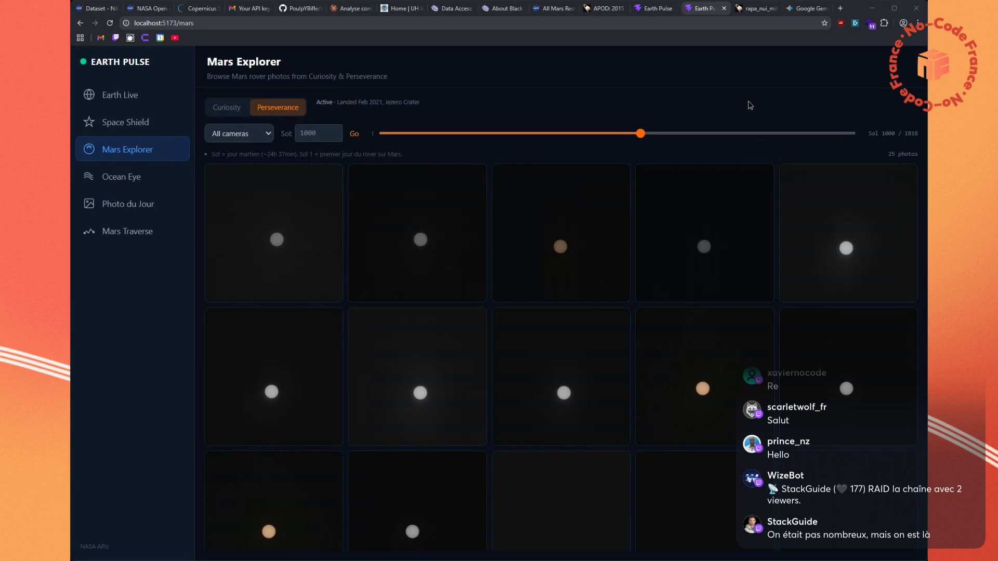
pyautogui.scroll(-6, 606, 292)
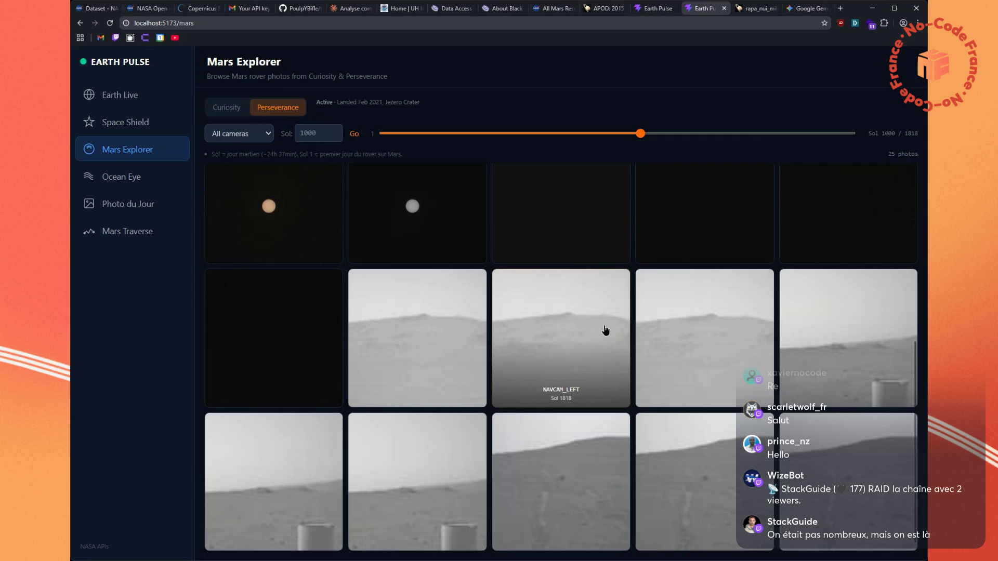
pyautogui.scroll(5, 587, 320)
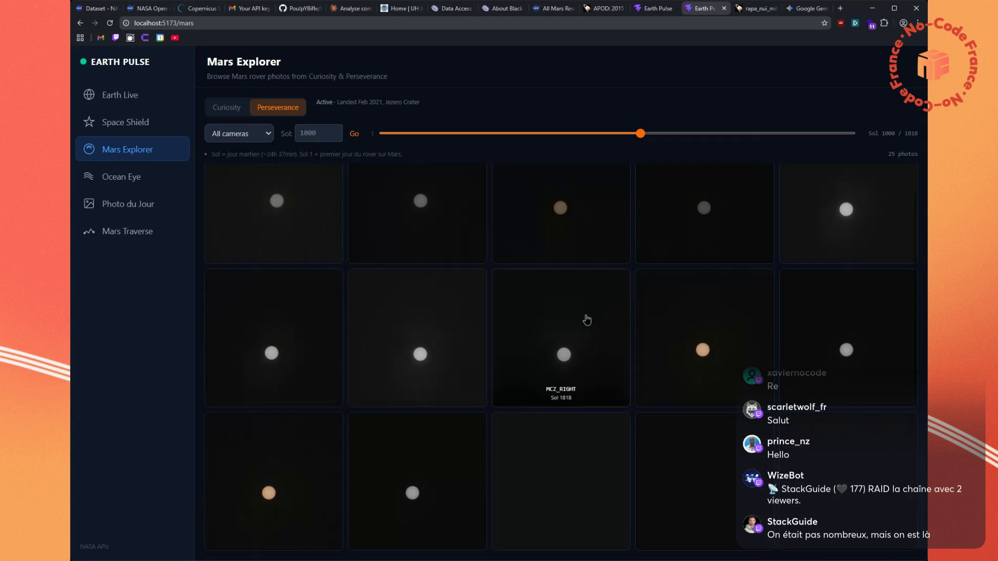
pyautogui.click(615, 134)
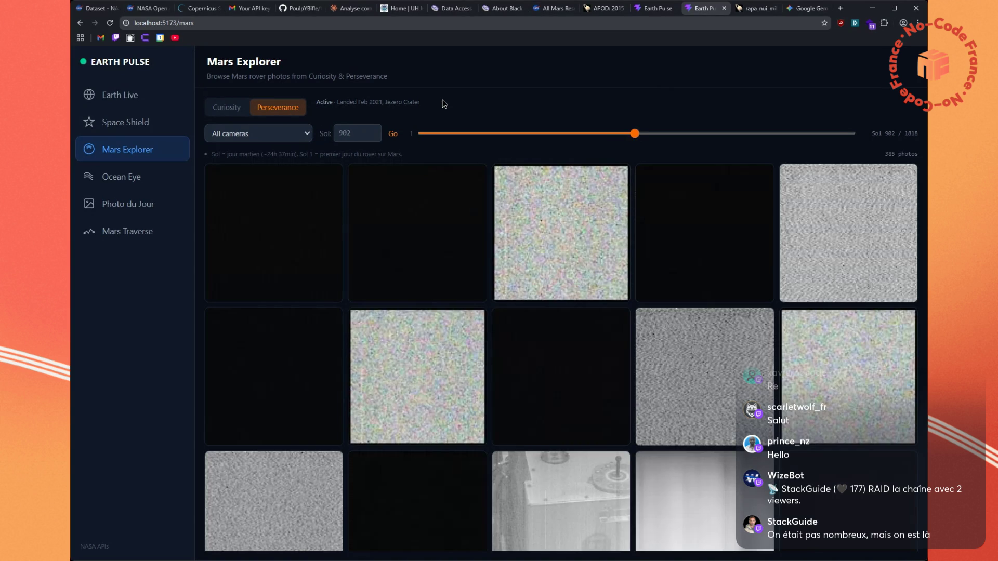
# Browse the Sol 902 Perseverance photo grid and enlarge the rocky Mastcam-Z boulder photo
pyautogui.scroll(-10, 439, 323)
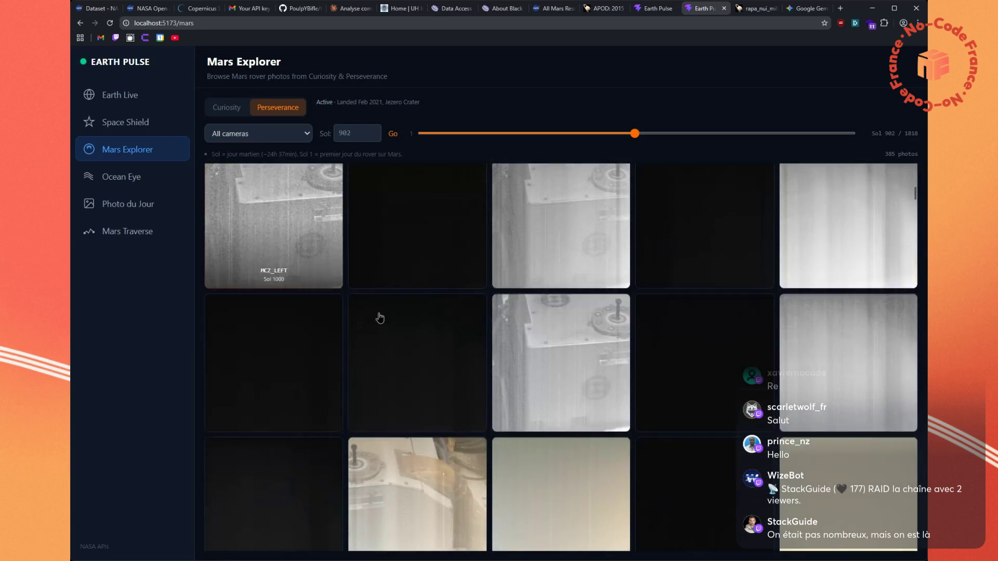
pyautogui.scroll(-15, 598, 296)
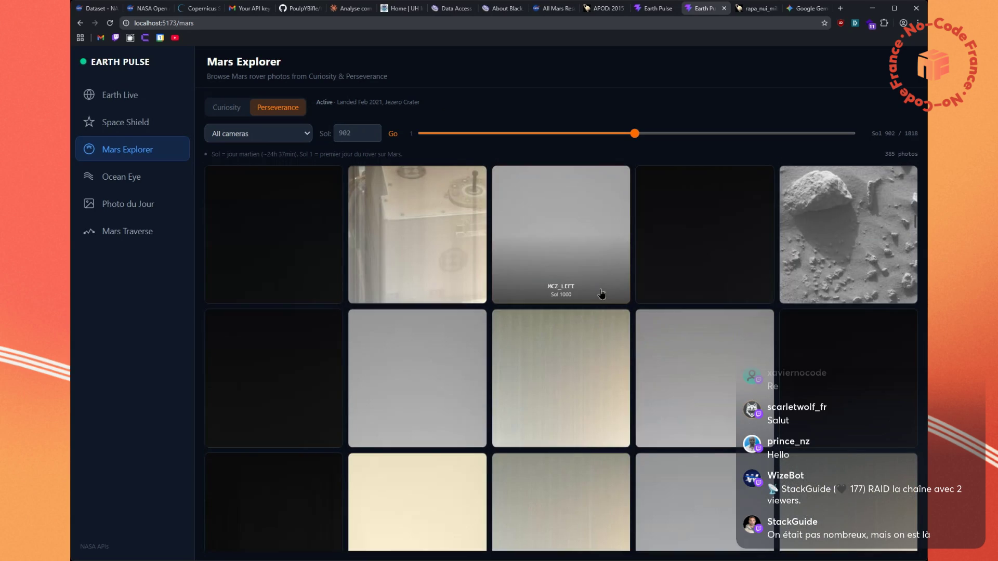
pyautogui.scroll(-5, 684, 256)
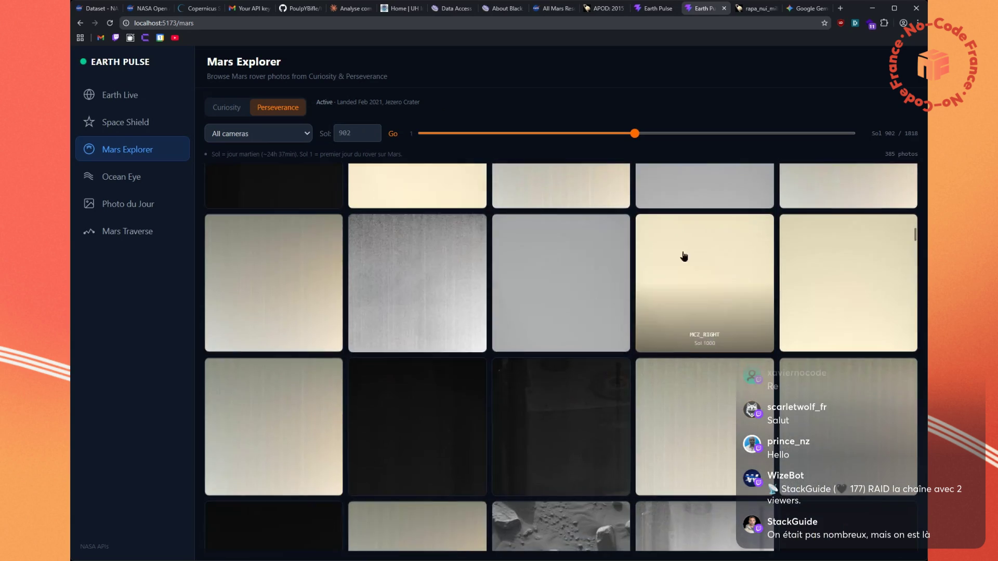
pyautogui.scroll(-3, 560, 268)
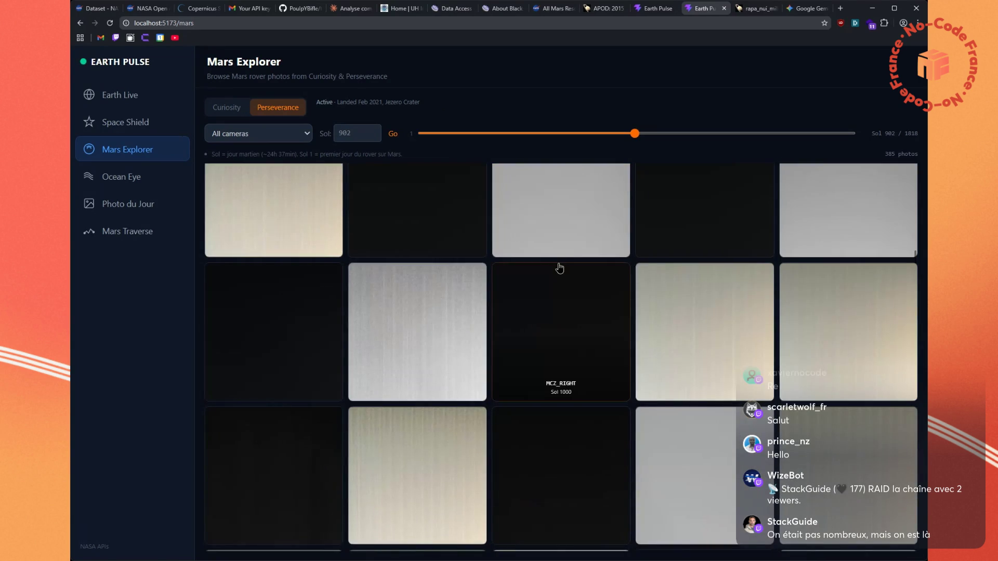
pyautogui.scroll(-3, 560, 268)
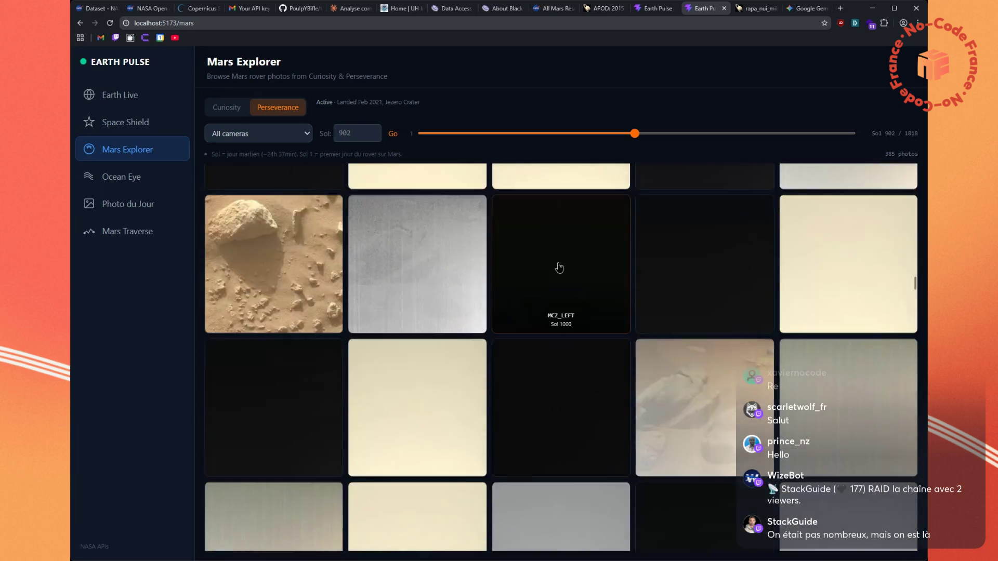
pyautogui.scroll(-5, 560, 269)
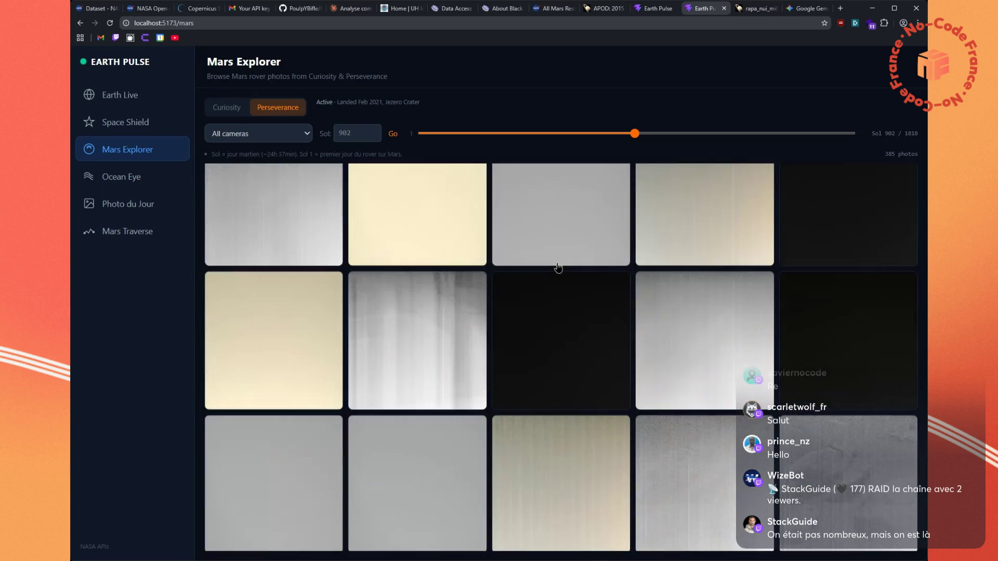
pyautogui.scroll(-2, 558, 268)
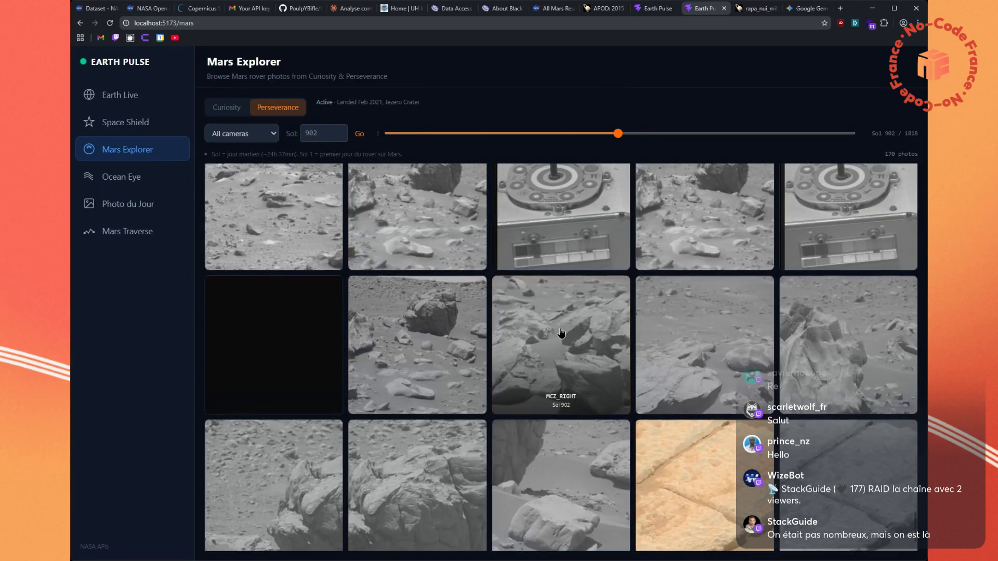
pyautogui.scroll(-2, 561, 338)
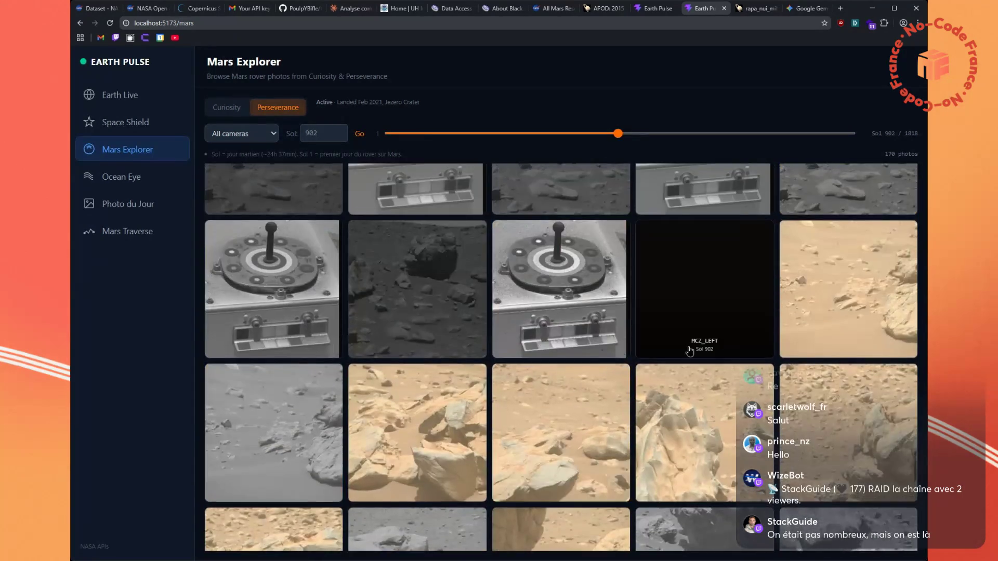
pyautogui.scroll(-5, 689, 352)
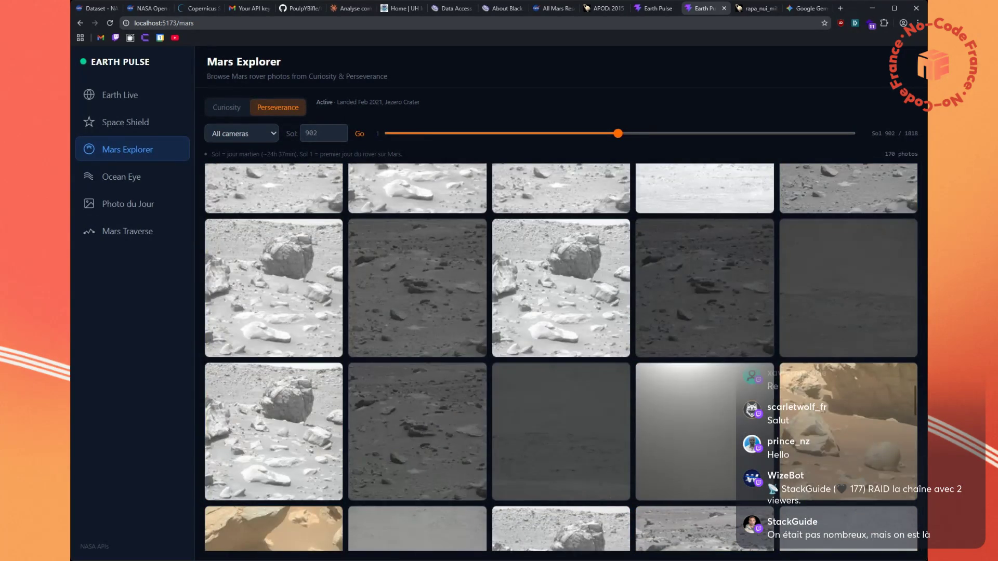
pyautogui.scroll(-5, 625, 321)
pyautogui.scroll(-4, 625, 321)
pyautogui.scroll(1, 516, 304)
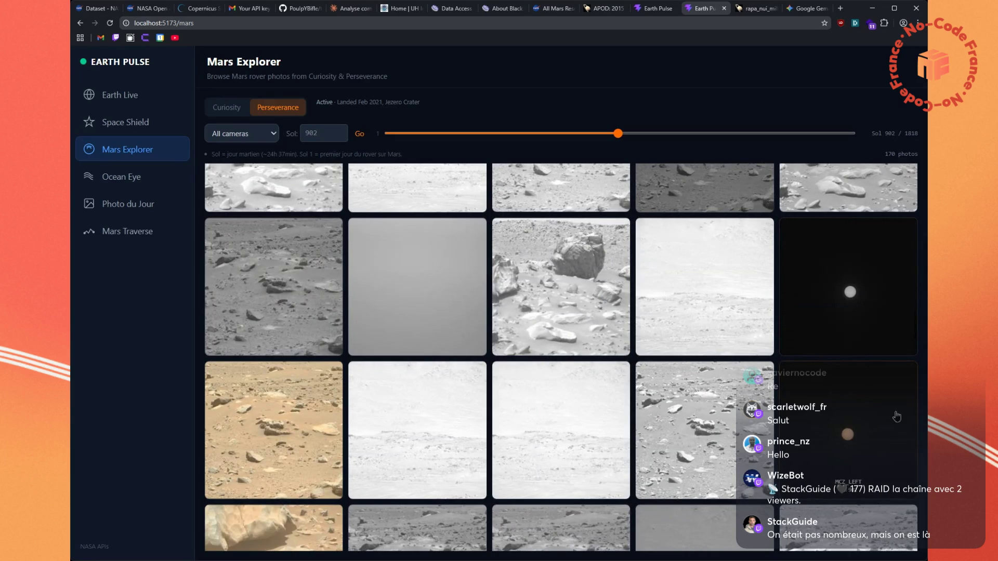
pyautogui.scroll(-5, 517, 398)
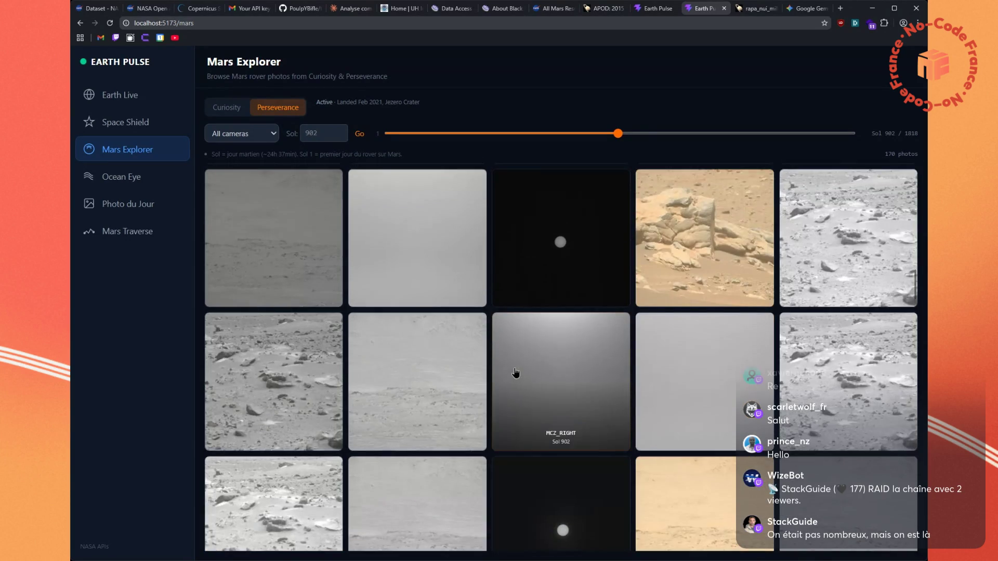
pyautogui.scroll(5, 517, 372)
pyautogui.scroll(3, 595, 336)
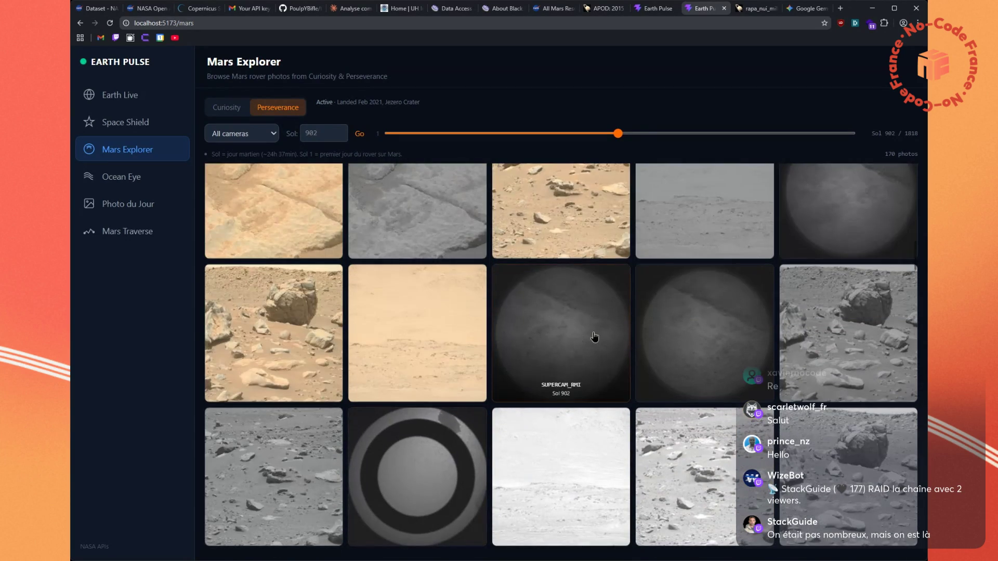
pyautogui.scroll(3, 463, 338)
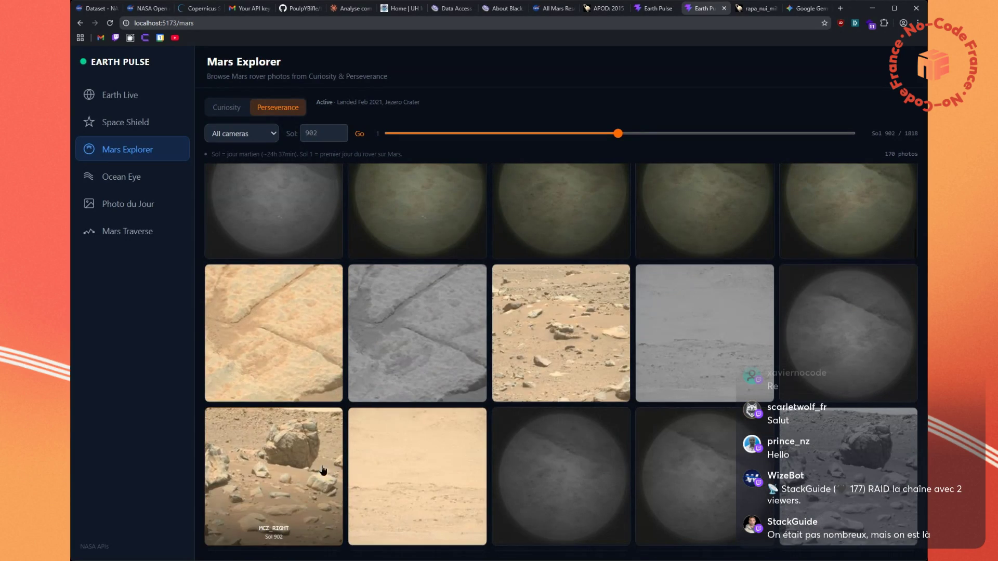
pyautogui.click(365, 474)
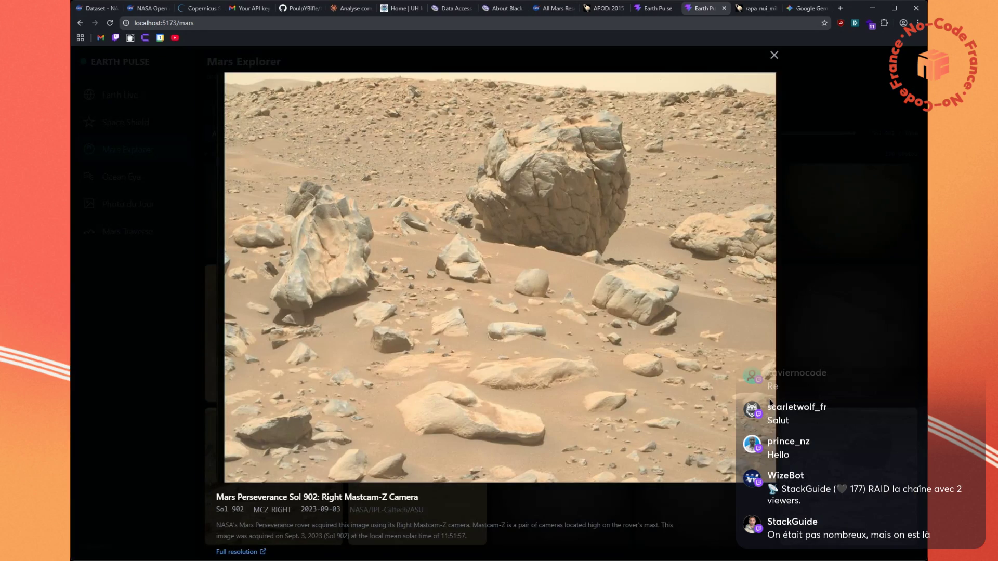
# View the Sol 902 boulder photo at full resolution in a new tab, zooming in and out
pyautogui.middleClick(244, 553)
pyautogui.click(711, 8)
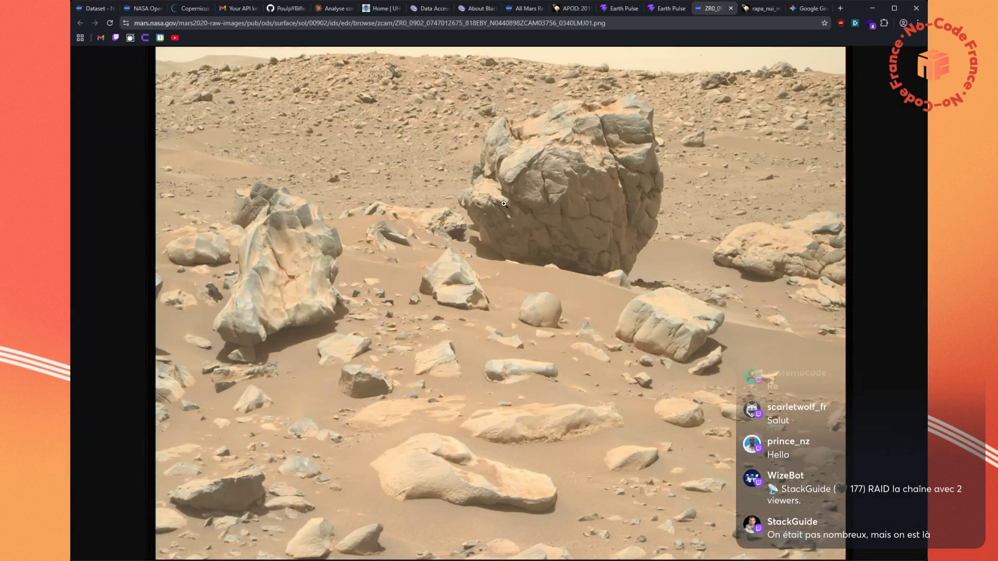
pyautogui.click(265, 303)
pyautogui.scroll(1, 242, 280)
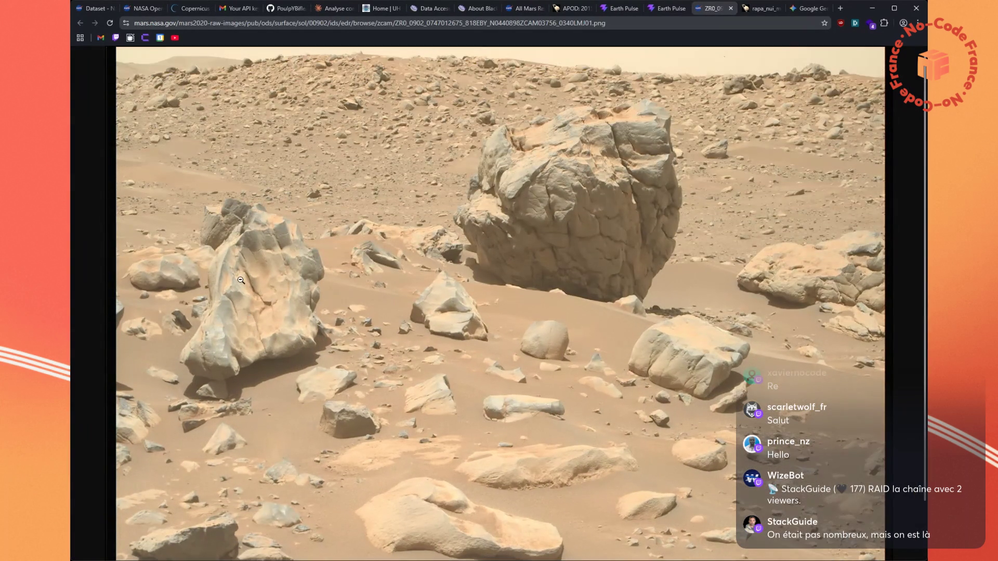
pyautogui.click(584, 200)
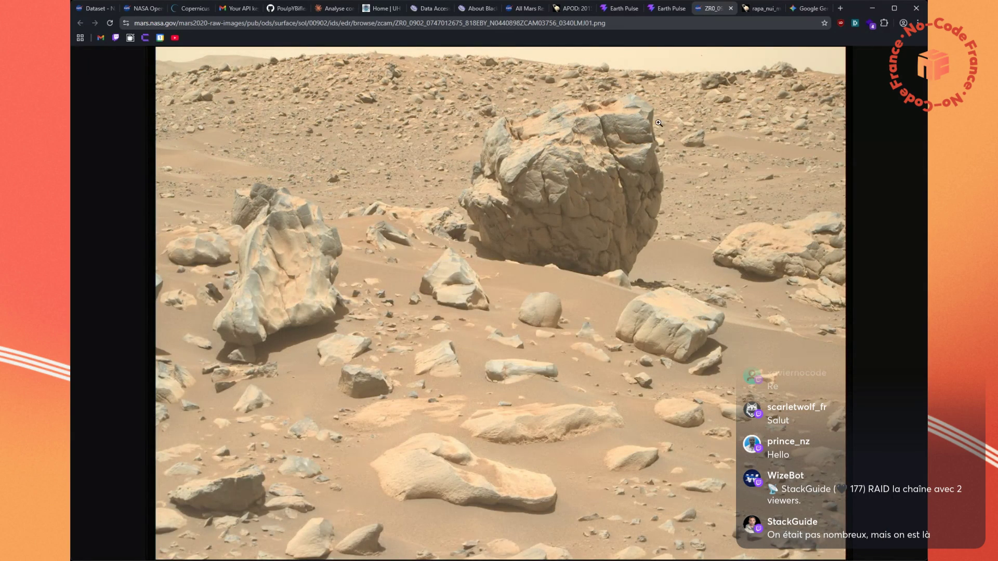
pyautogui.click(659, 12)
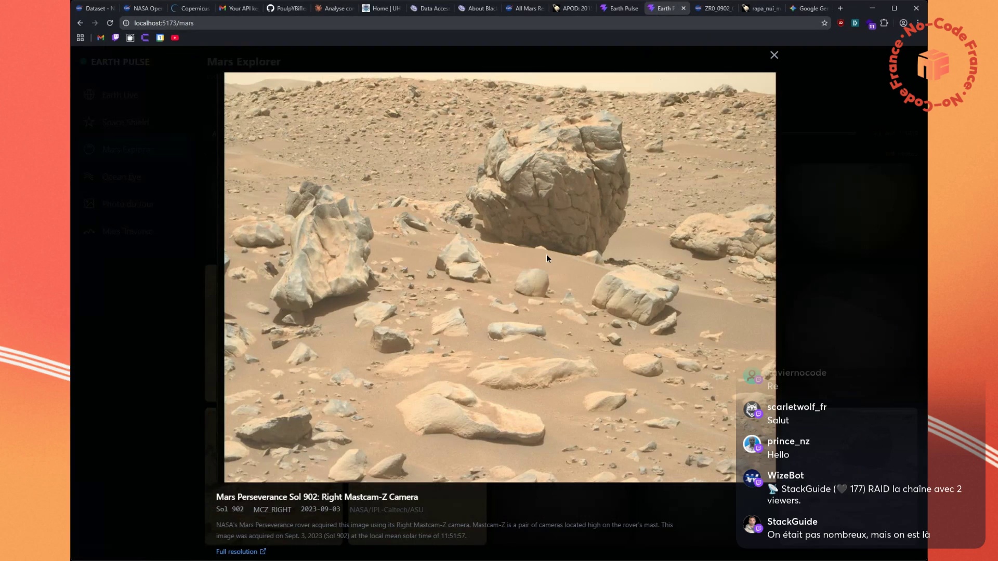
# Paste and send Claude the question on how long Curiosity would take to map Mars
pyautogui.click(335, 8)
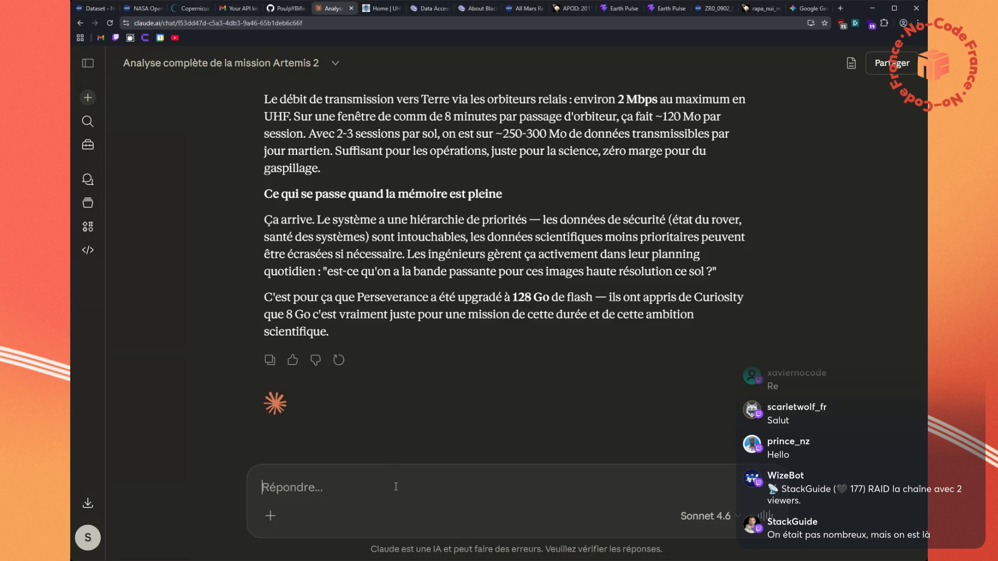
pyautogui.hotkey('ctrl', 'v')
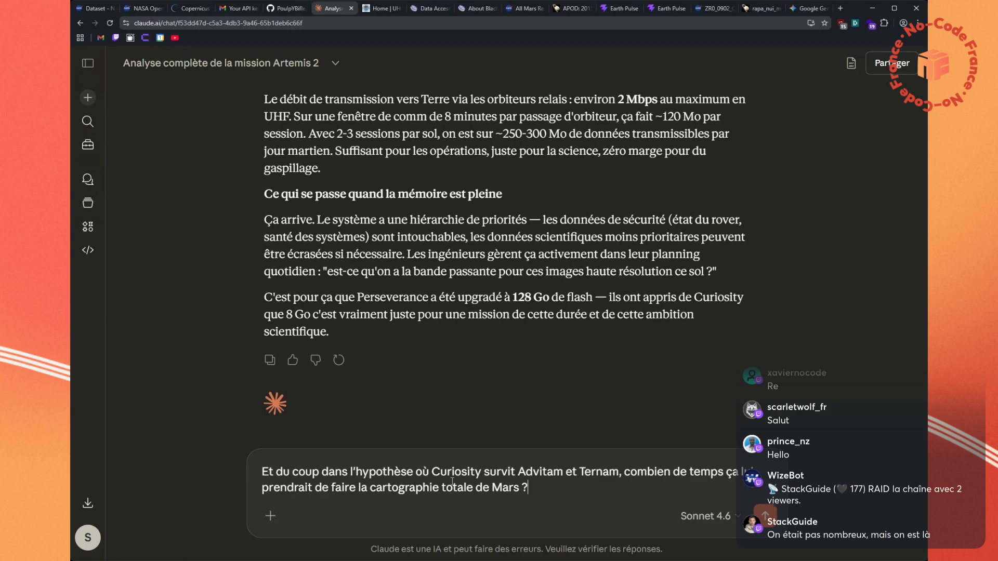
pyautogui.press('Return')
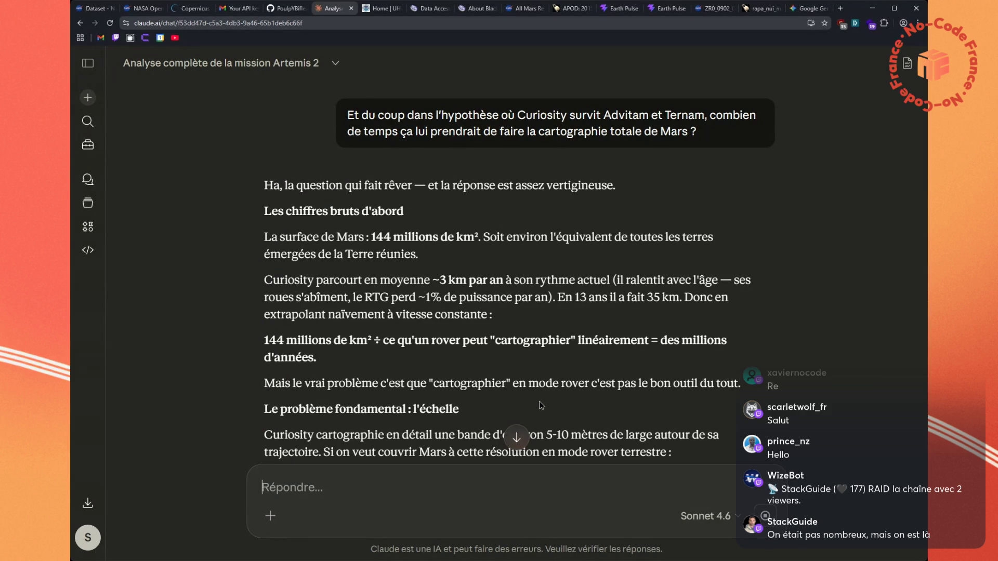
pyautogui.moveTo(659, 341); pyautogui.dragTo(682, 358)
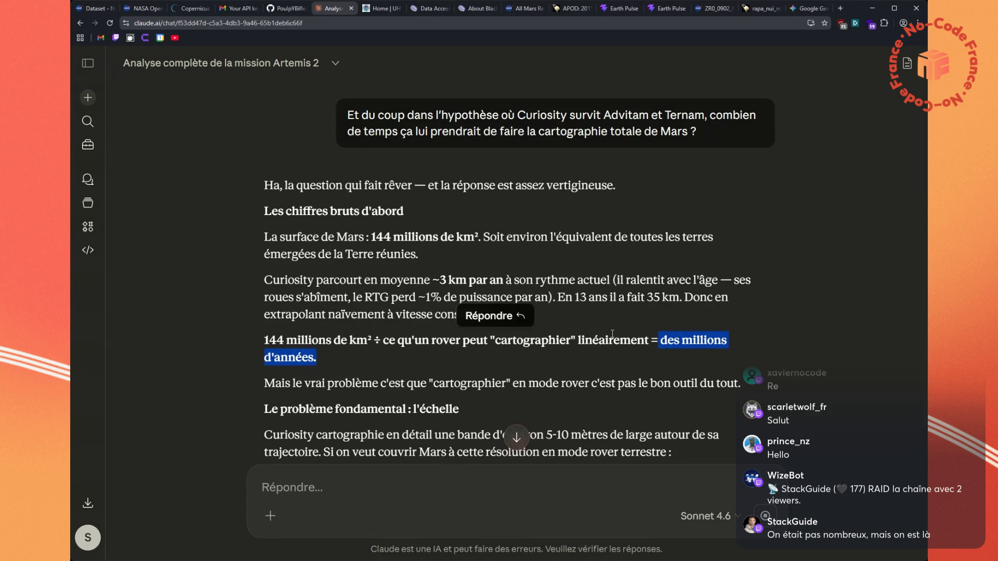
pyautogui.scroll(-1, 612, 334)
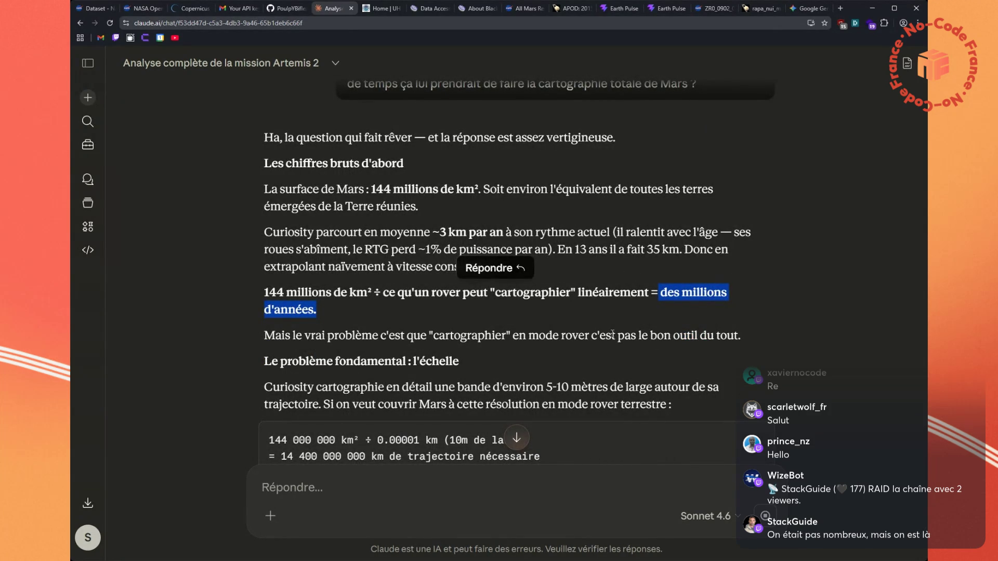
pyautogui.scroll(-1, 612, 334)
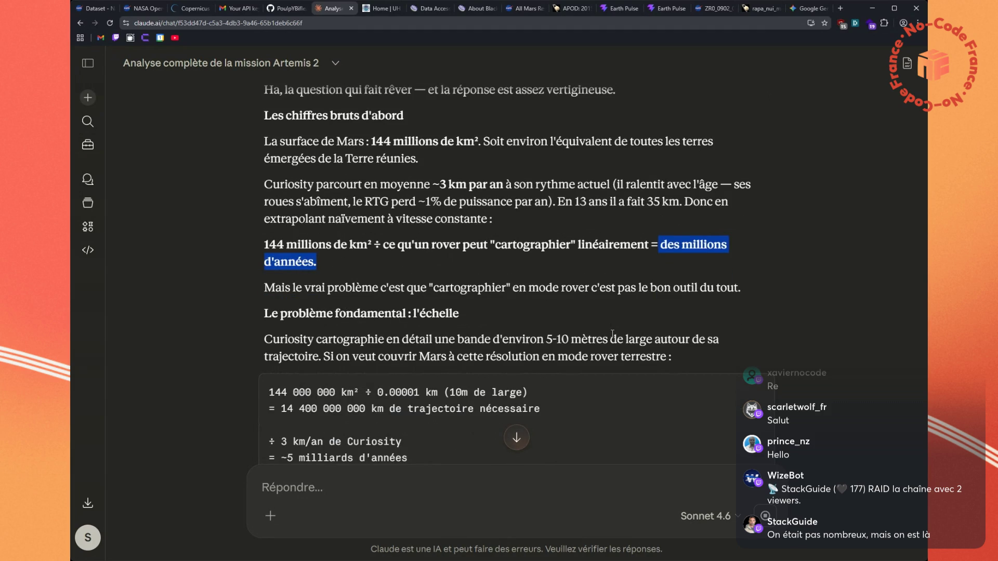
pyautogui.click(612, 334)
pyautogui.scroll(-1, 613, 334)
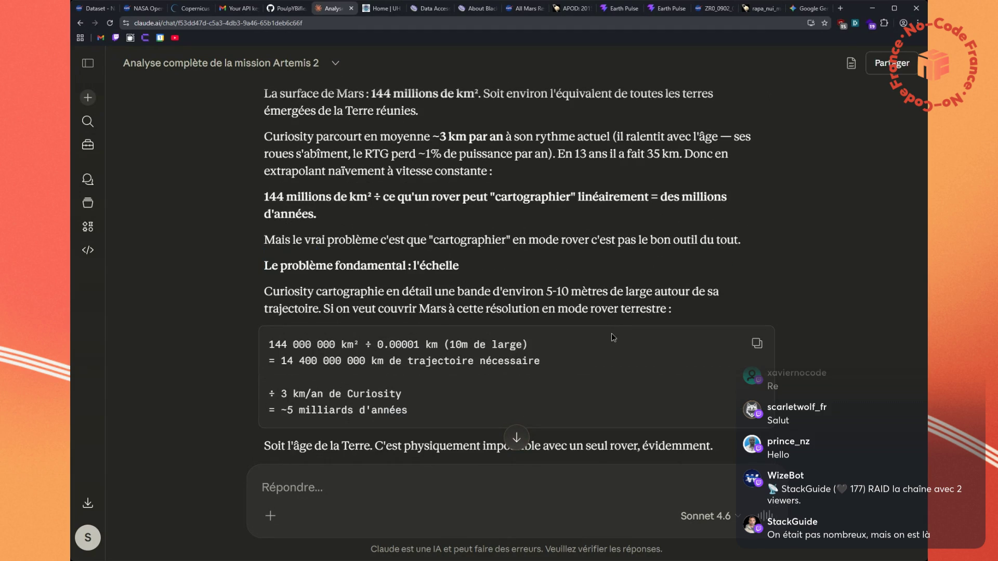
pyautogui.scroll(-1, 612, 337)
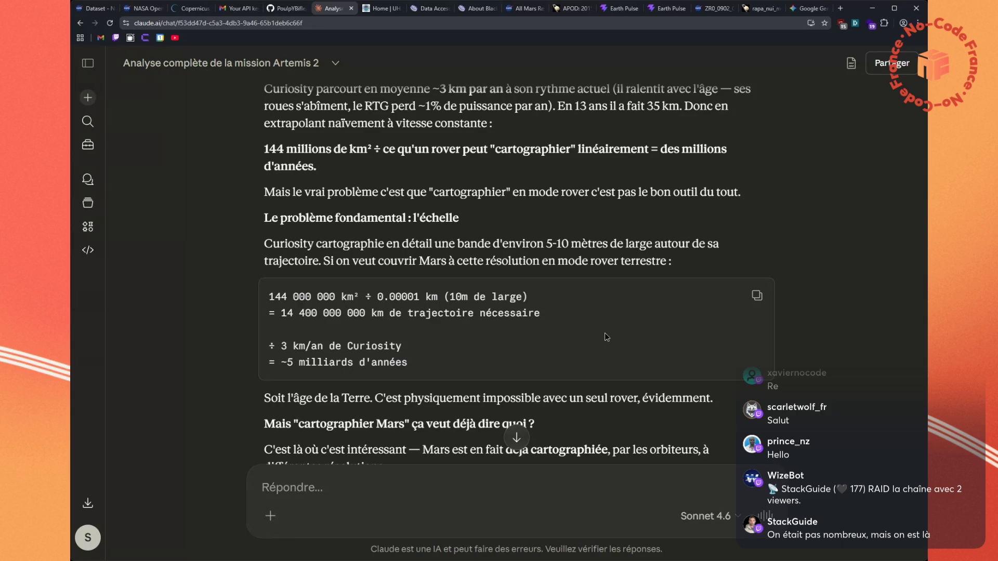
pyautogui.scroll(-1, 604, 322)
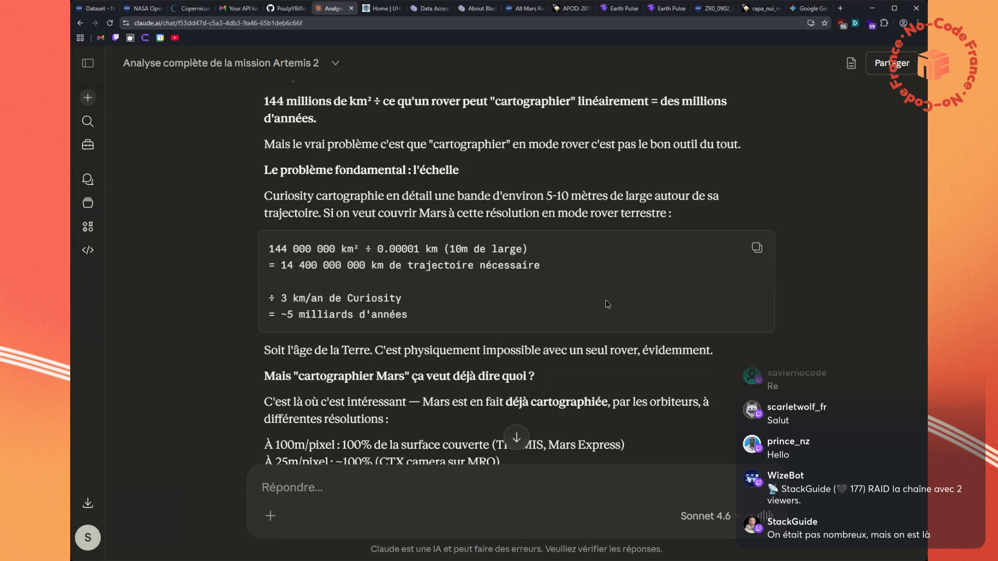
pyautogui.scroll(-1, 600, 293)
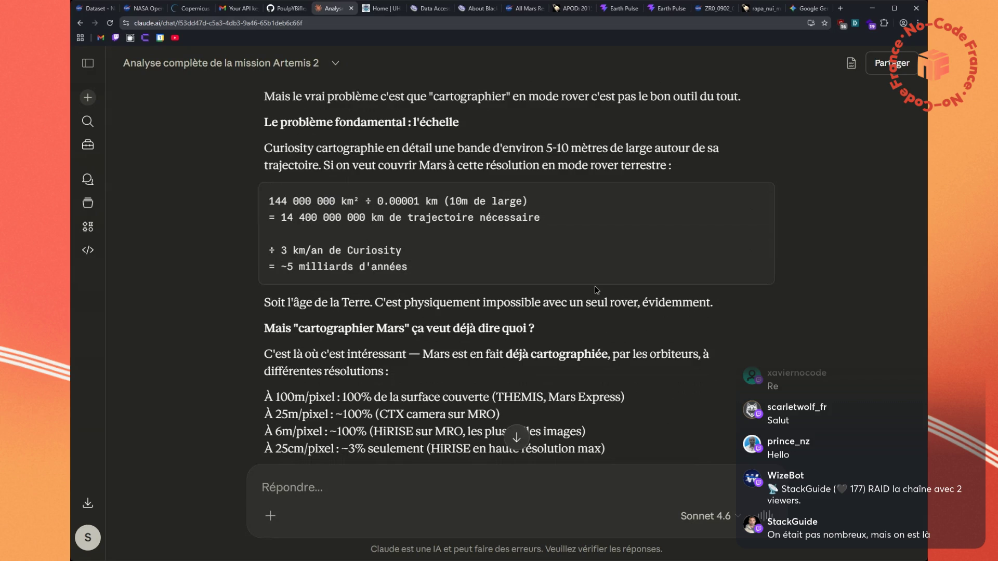
pyautogui.scroll(-2, 595, 286)
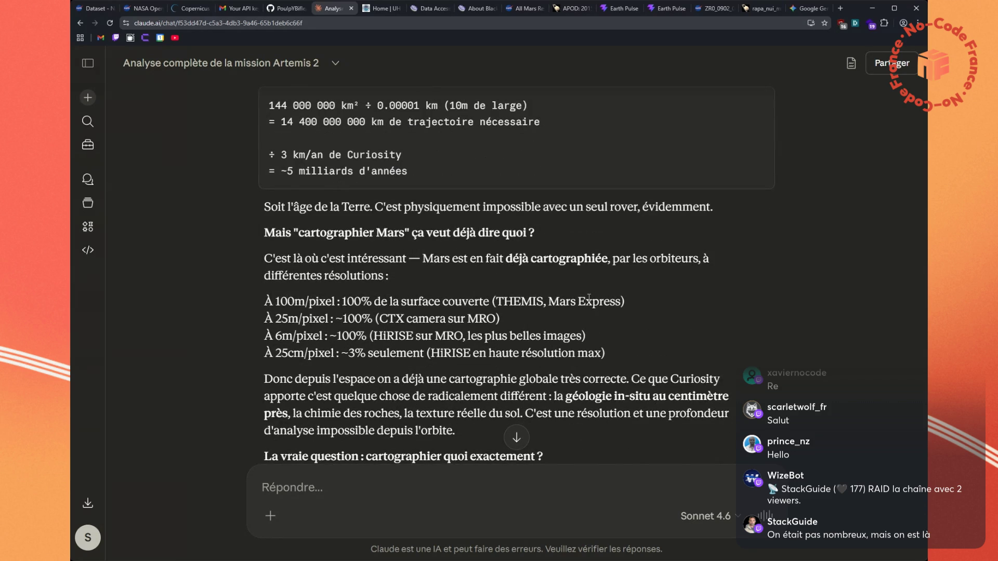
pyautogui.scroll(-1, 586, 301)
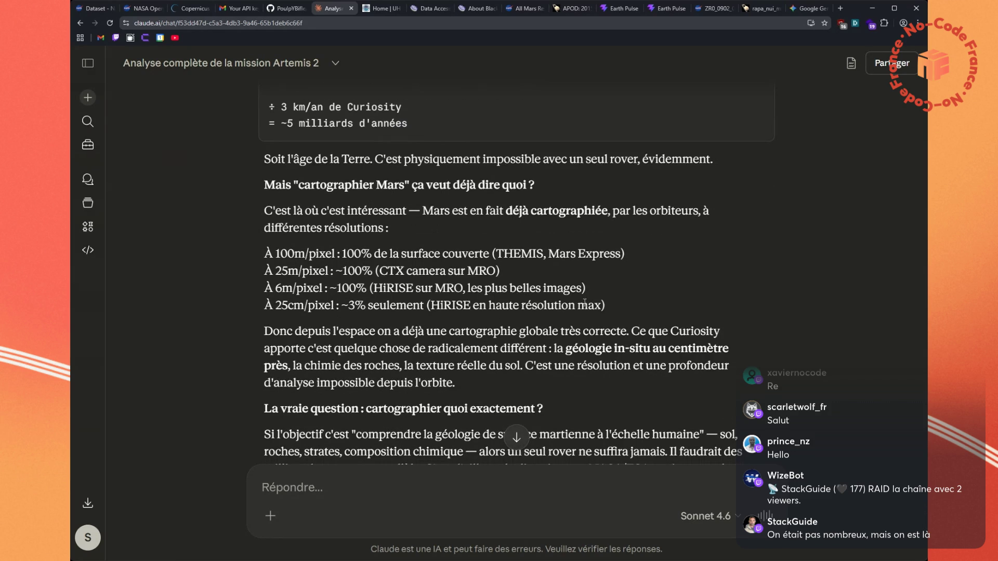
pyautogui.scroll(-1, 582, 304)
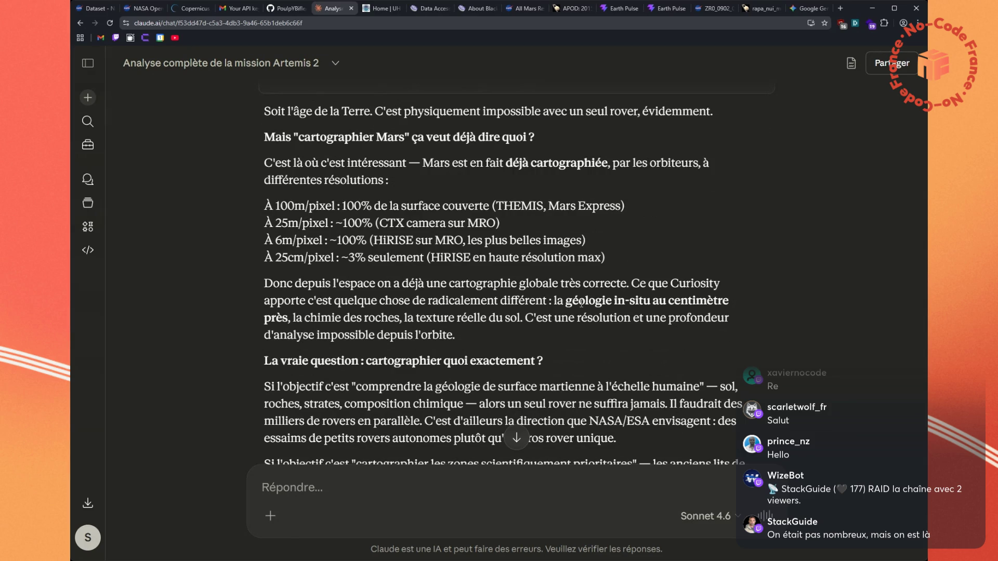
pyautogui.scroll(-1, 582, 304)
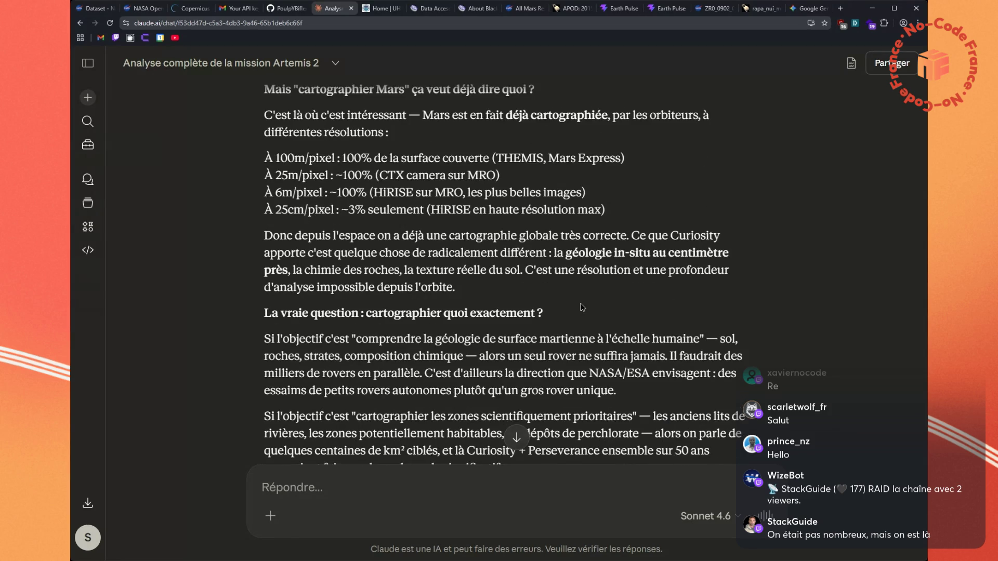
pyautogui.scroll(-1, 581, 306)
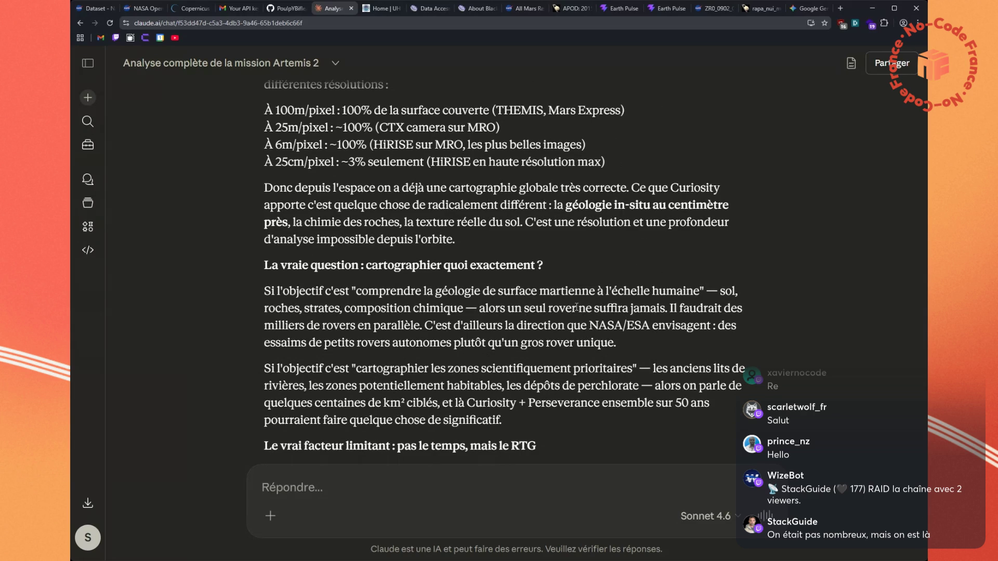
pyautogui.scroll(-1, 577, 307)
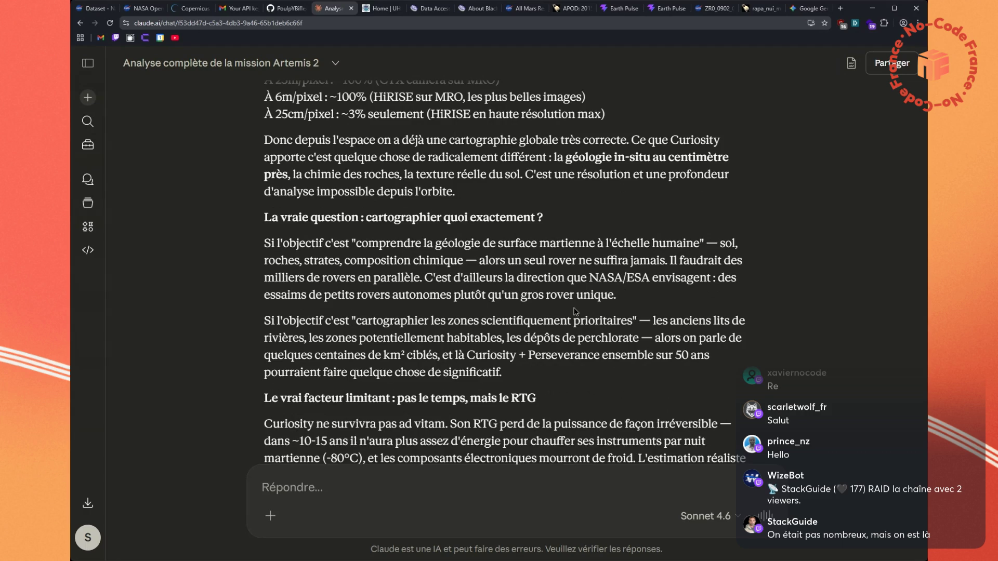
pyautogui.scroll(-1, 576, 311)
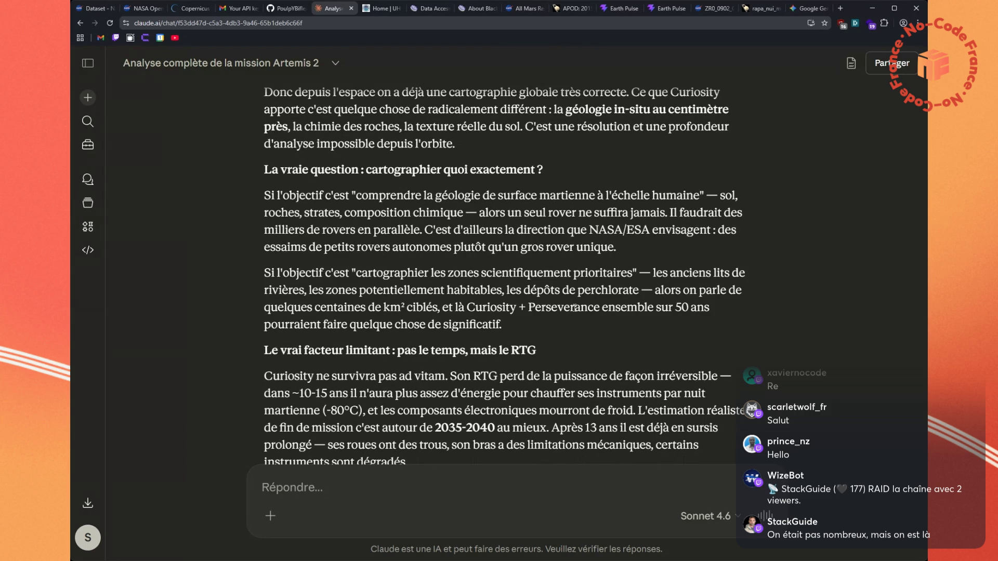
pyautogui.scroll(-1, 575, 310)
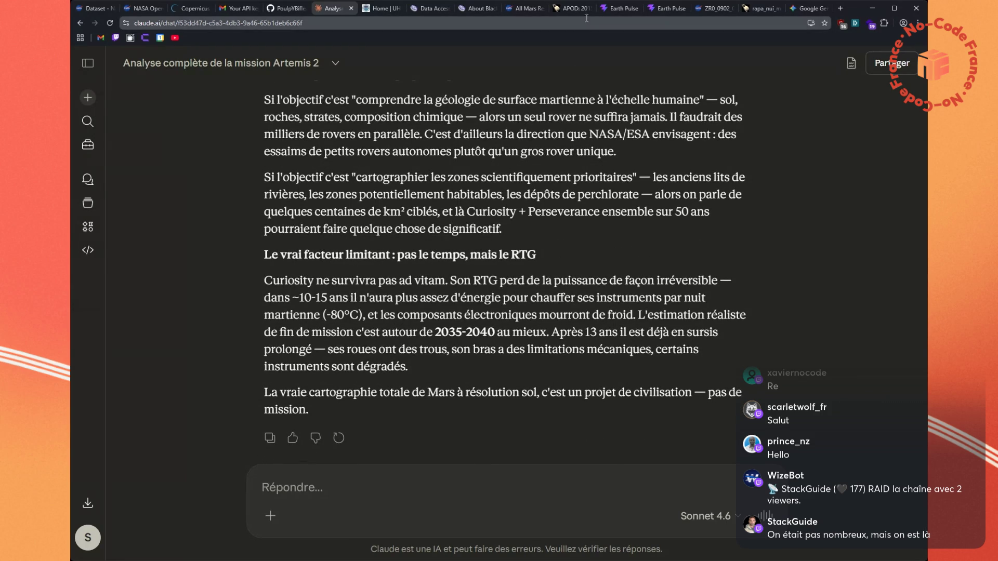
pyautogui.click(606, 13)
# Close the enlarged rover photo and scroll through the Sol 902 Mars Explorer grid
pyautogui.click(661, 8)
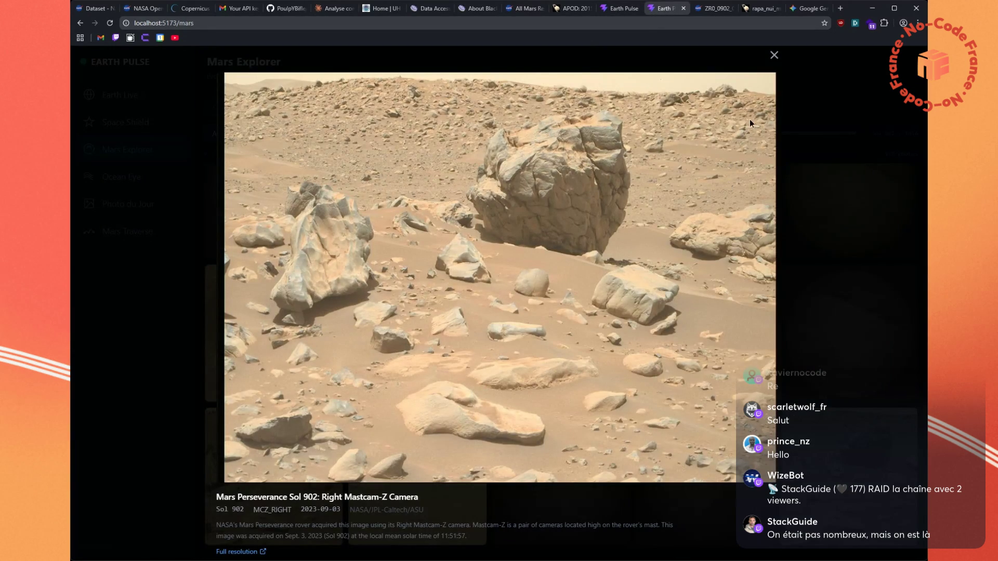
pyautogui.click(774, 55)
pyautogui.scroll(-4, 676, 198)
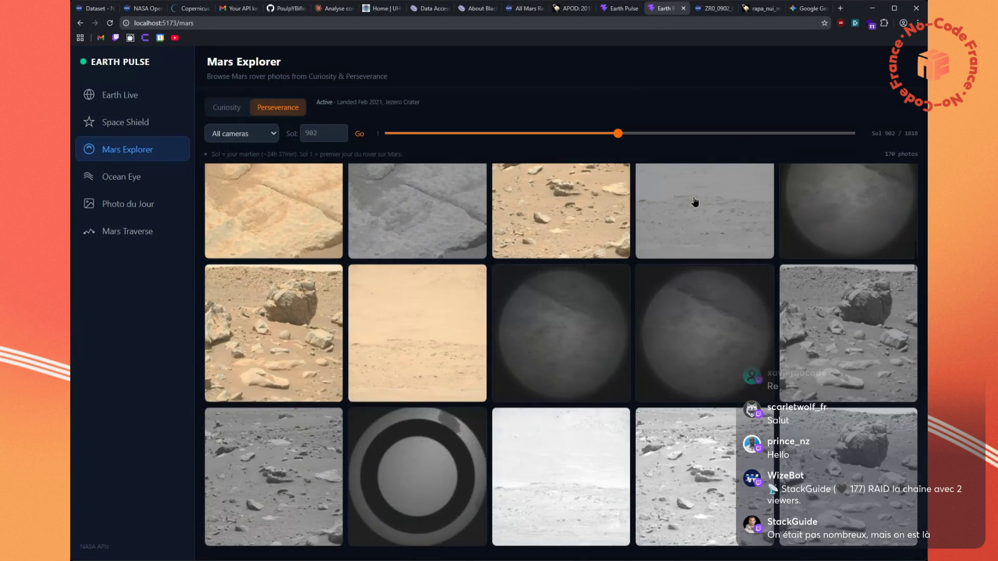
pyautogui.scroll(-3, 676, 182)
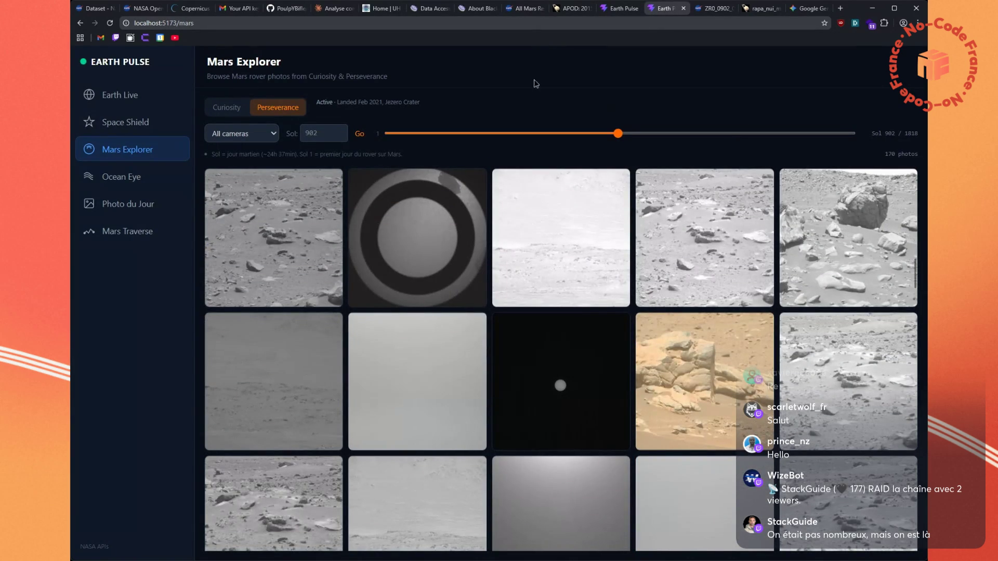
pyautogui.scroll(-1, 570, 232)
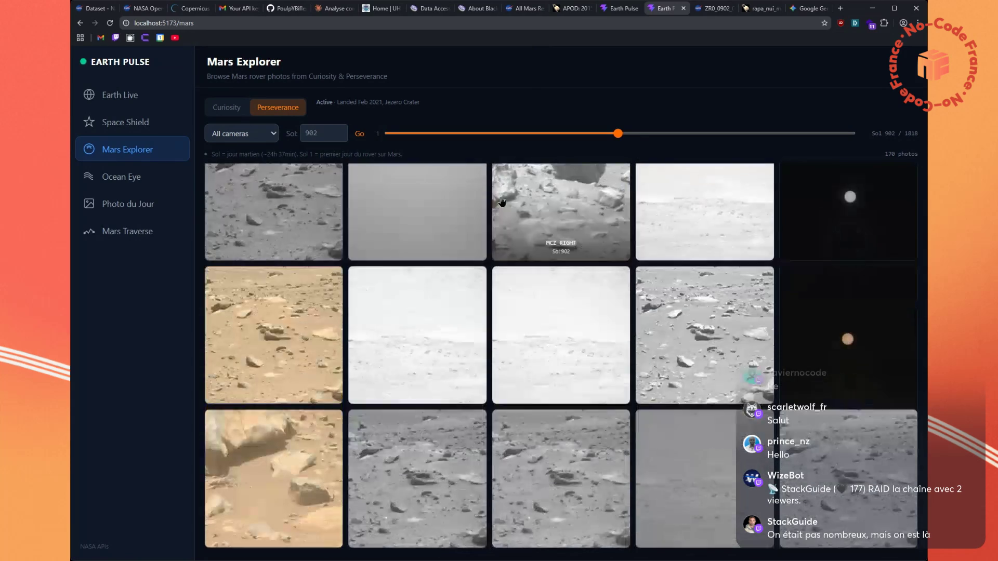
pyautogui.click(333, 9)
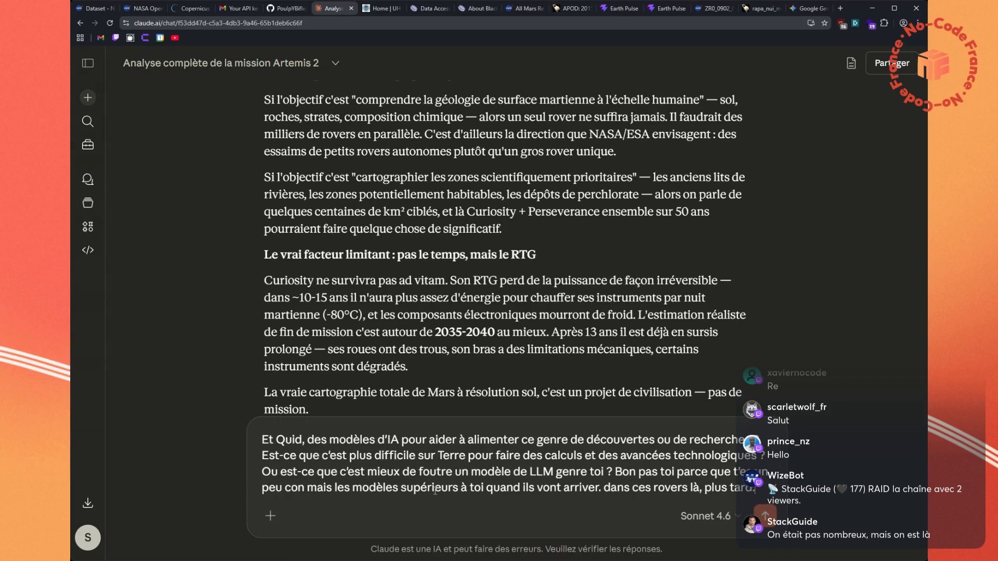
# Send Claude the question on whether AI models aboard rovers could aid discoveries
pyautogui.press('Return')
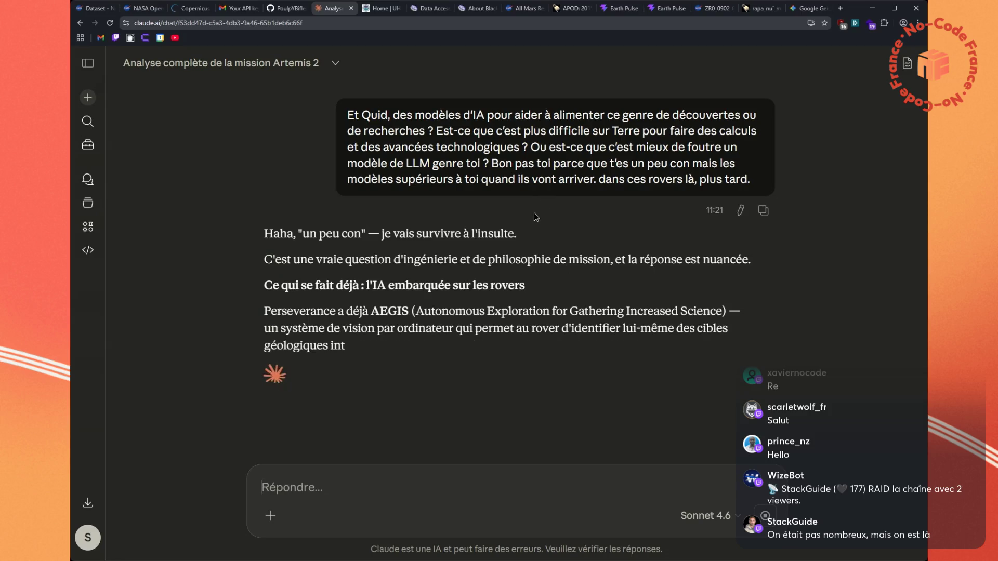
pyautogui.moveTo(522, 229); pyautogui.dragTo(236, 239)
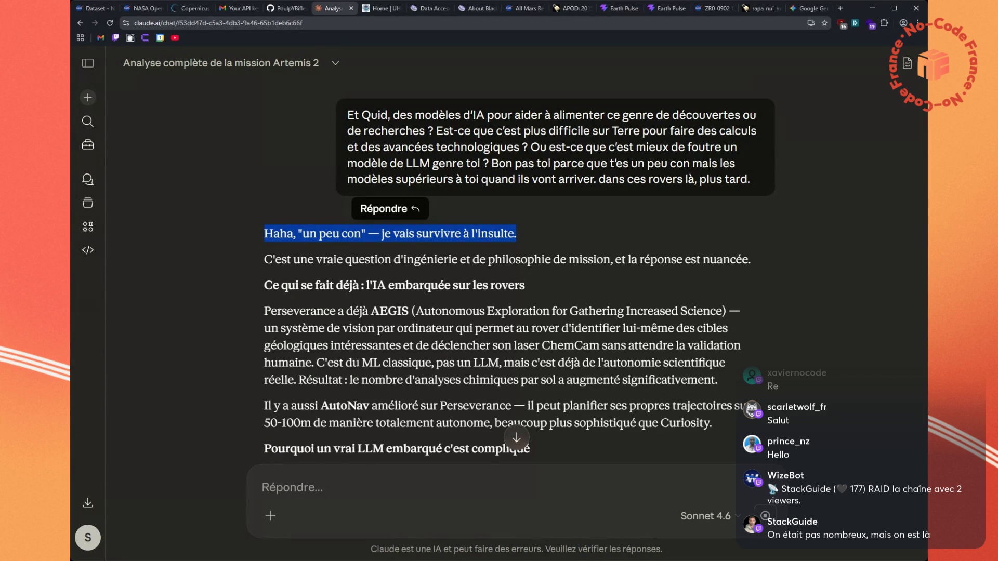
# Read the onboard-AI reply, highlighting 'ML classique, pas un LLM', down to its conclusion
pyautogui.moveTo(359, 363); pyautogui.dragTo(524, 362)
pyautogui.click(701, 357)
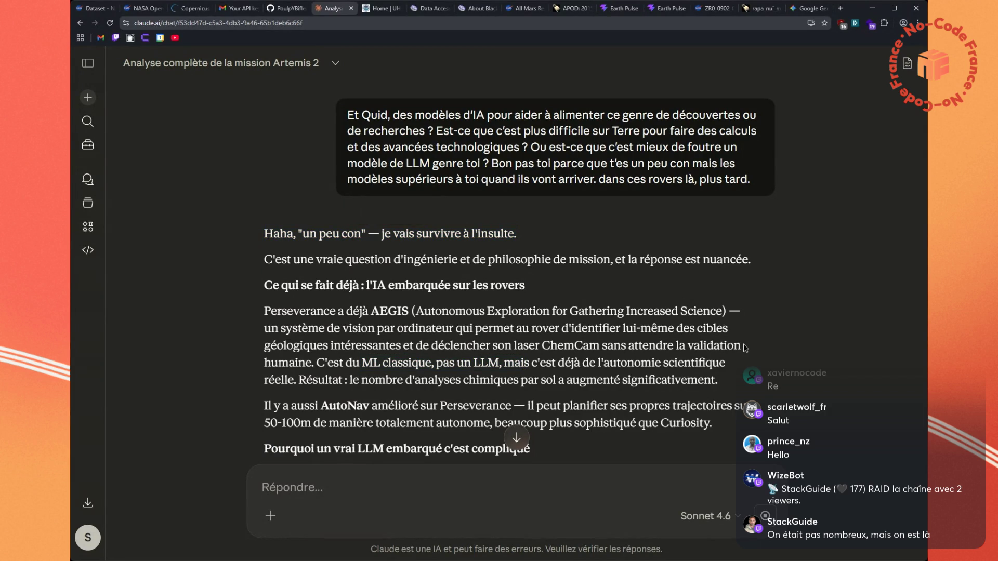
pyautogui.scroll(-1, 746, 347)
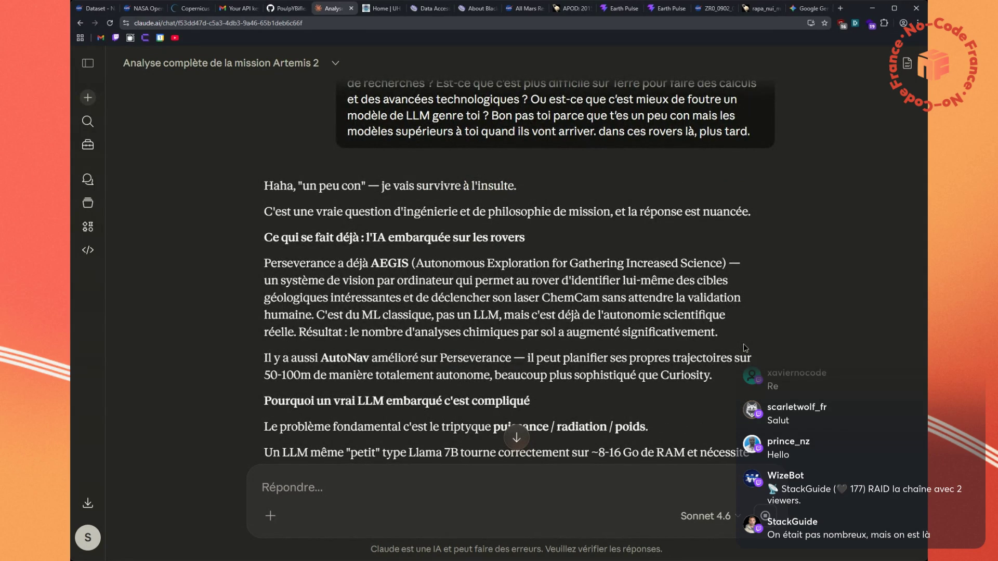
pyautogui.scroll(-1, 743, 344)
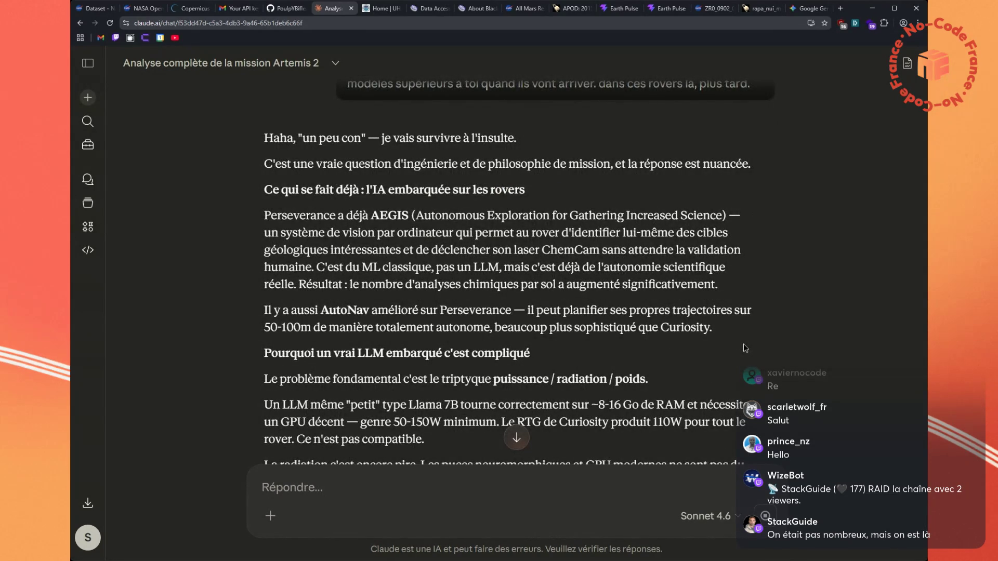
pyautogui.scroll(-2, 746, 347)
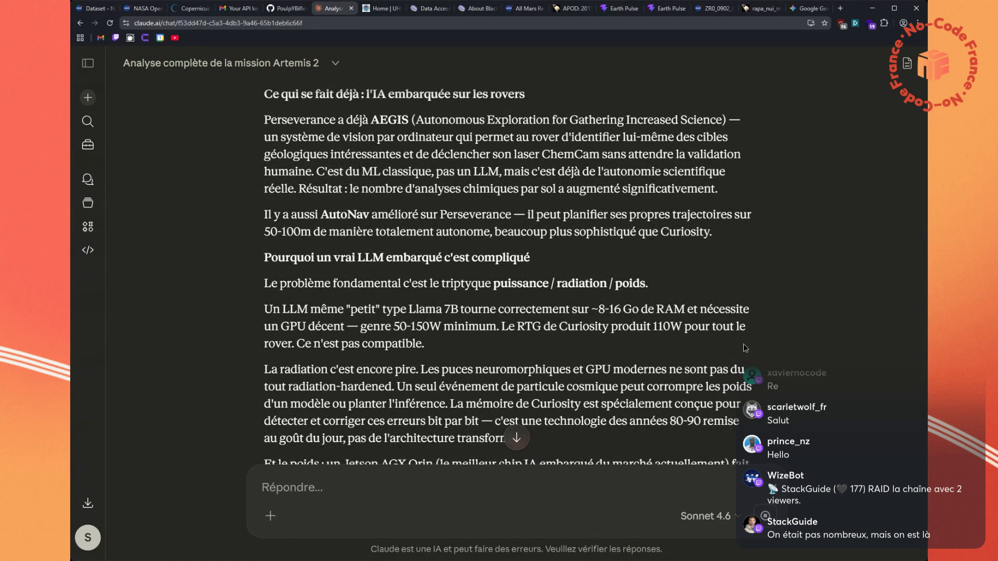
pyautogui.scroll(-1, 743, 344)
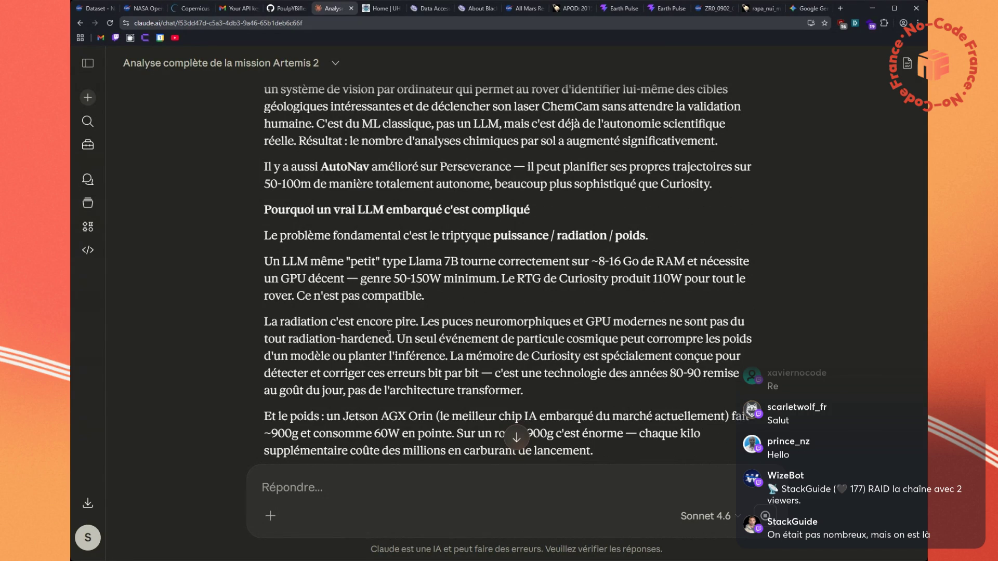
pyautogui.scroll(-1, 389, 334)
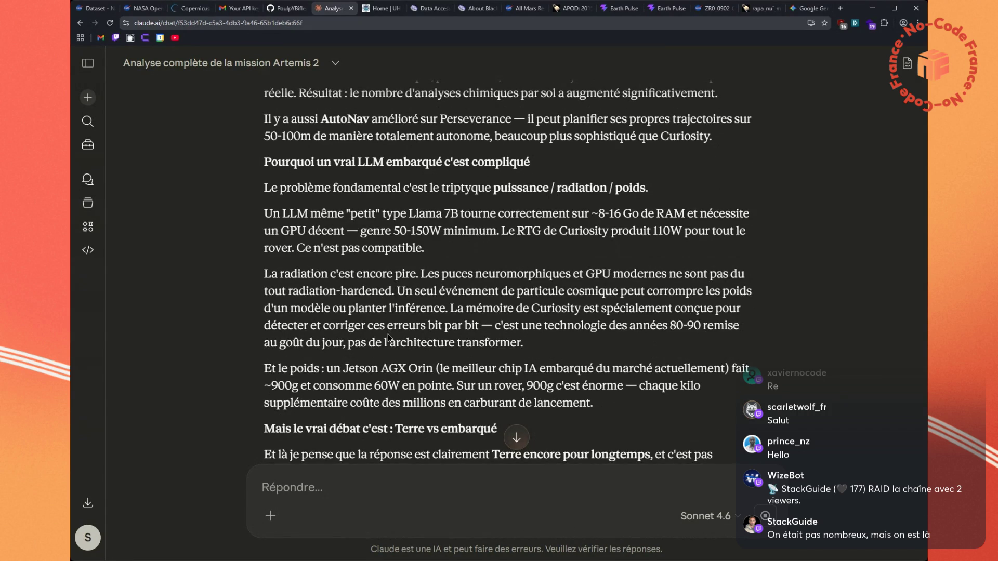
pyautogui.scroll(-2, 415, 311)
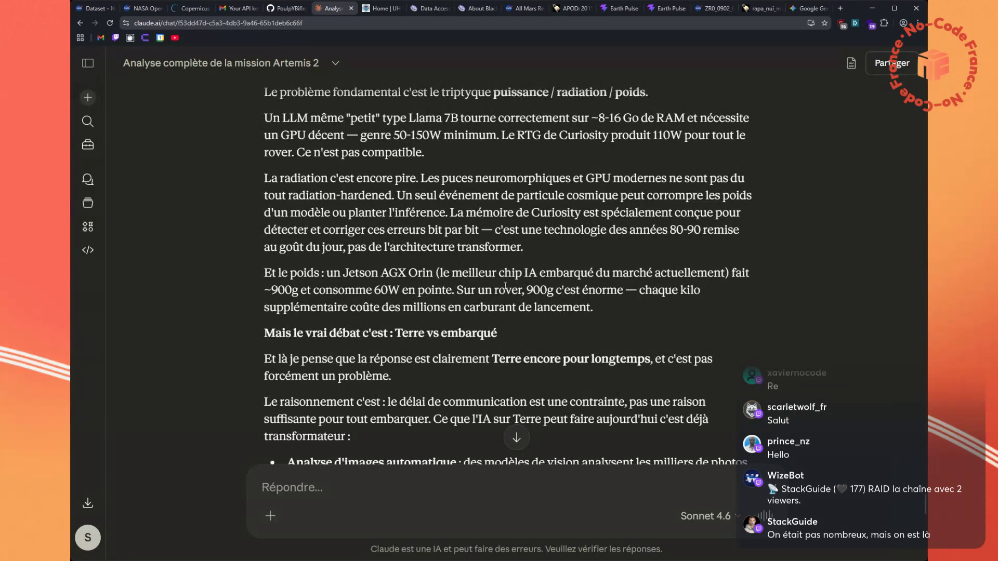
pyautogui.scroll(-1, 506, 286)
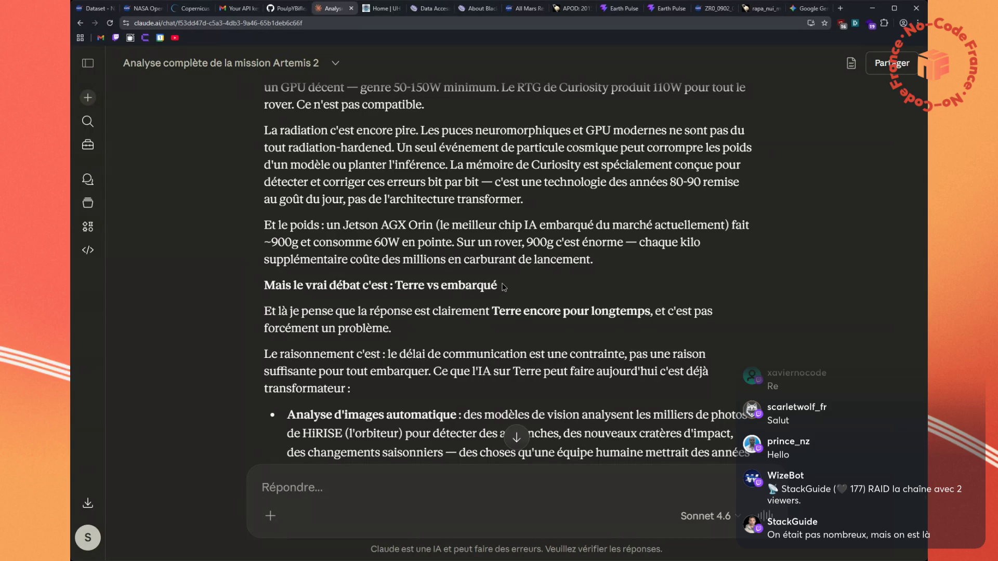
pyautogui.scroll(-1, 504, 287)
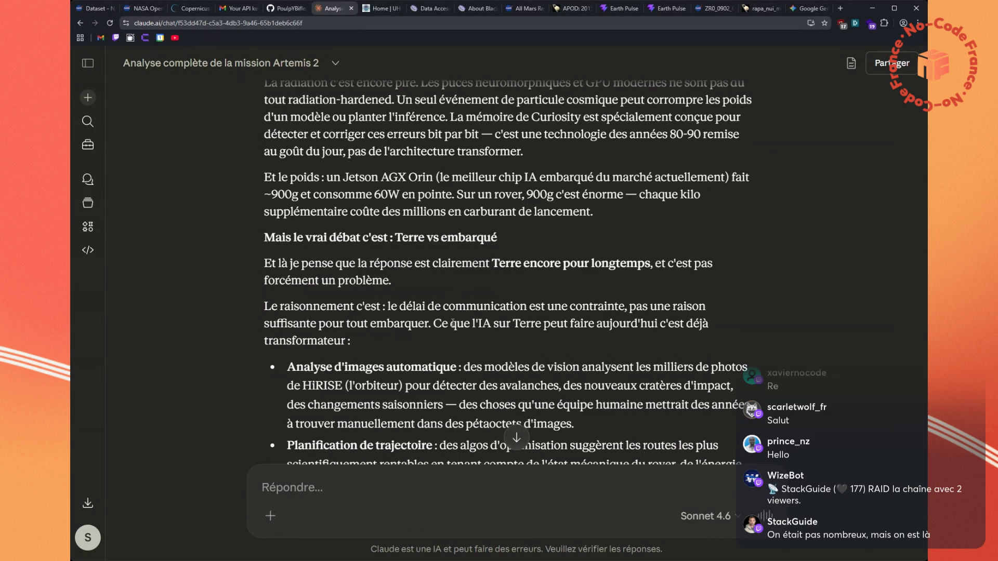
pyautogui.scroll(-1, 452, 324)
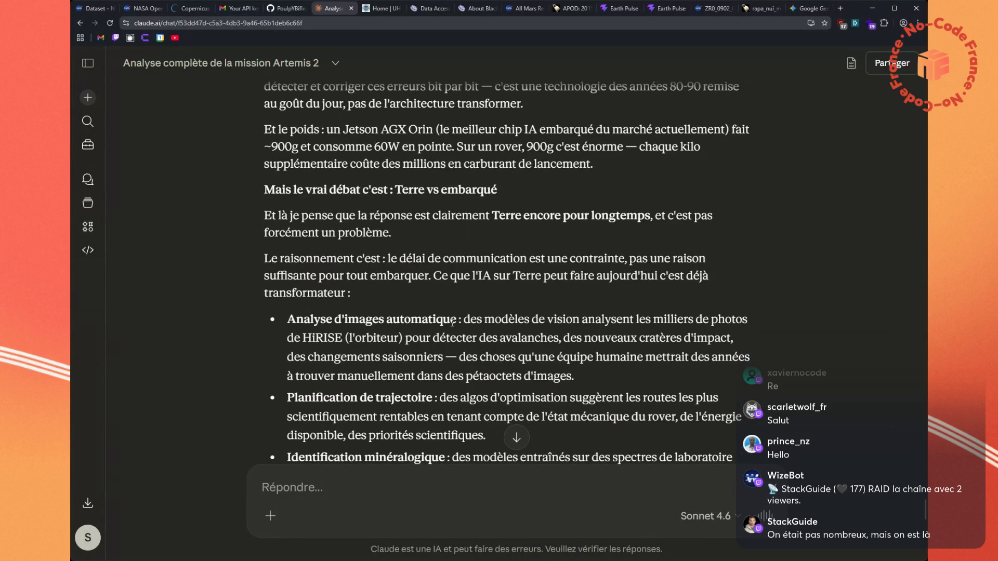
pyautogui.scroll(-1, 453, 324)
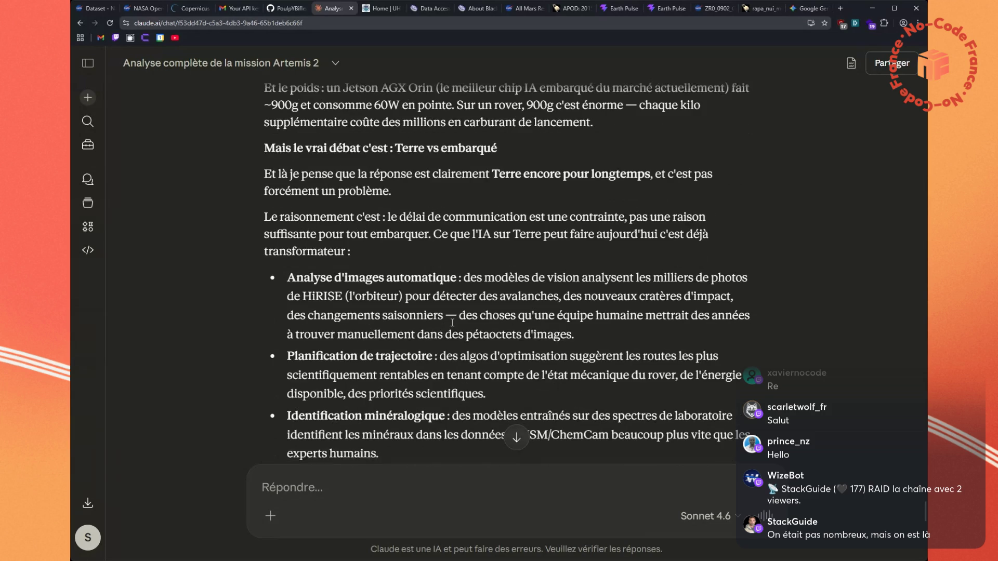
pyautogui.scroll(-1, 452, 323)
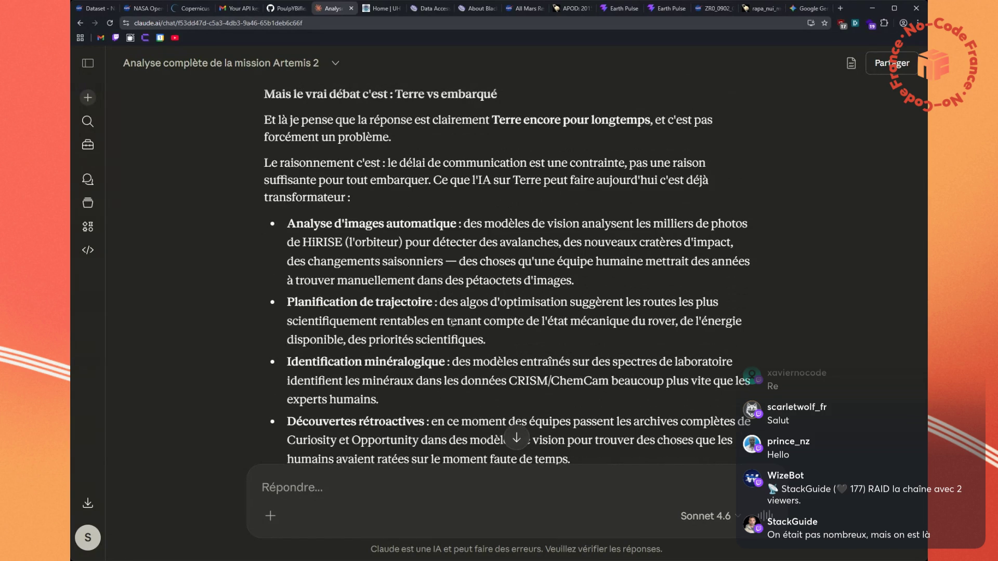
pyautogui.scroll(-1, 452, 323)
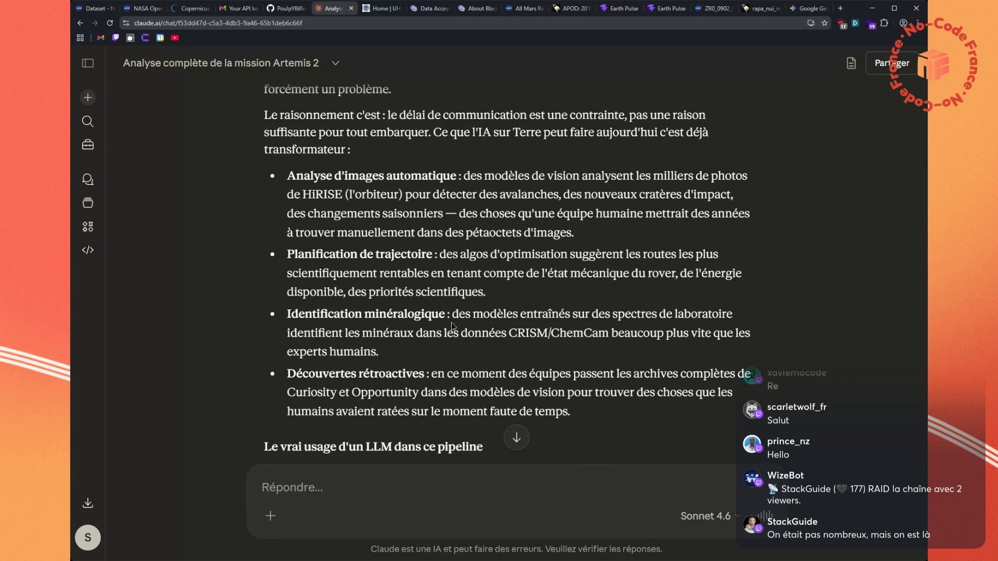
pyautogui.scroll(-2, 452, 326)
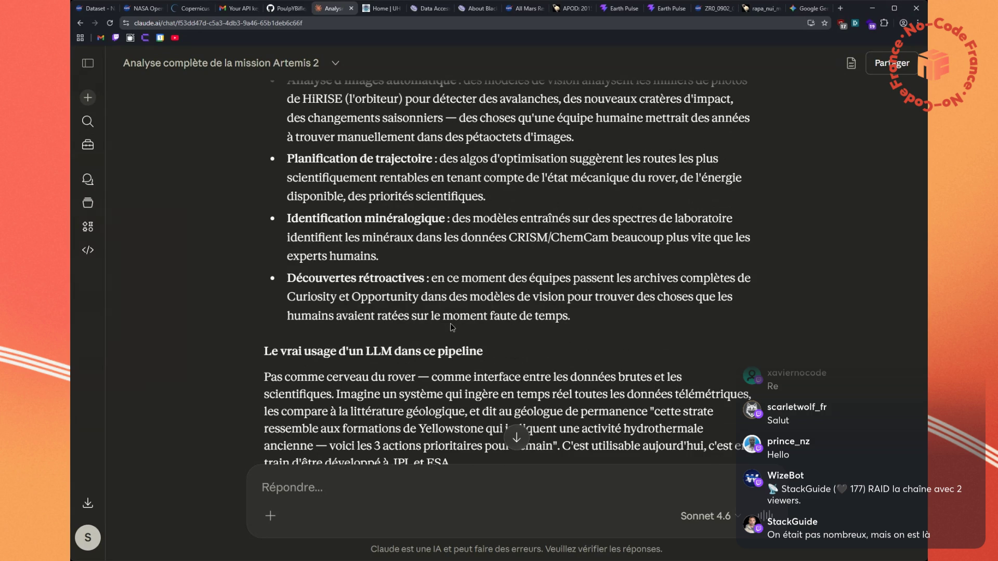
pyautogui.scroll(-1, 450, 325)
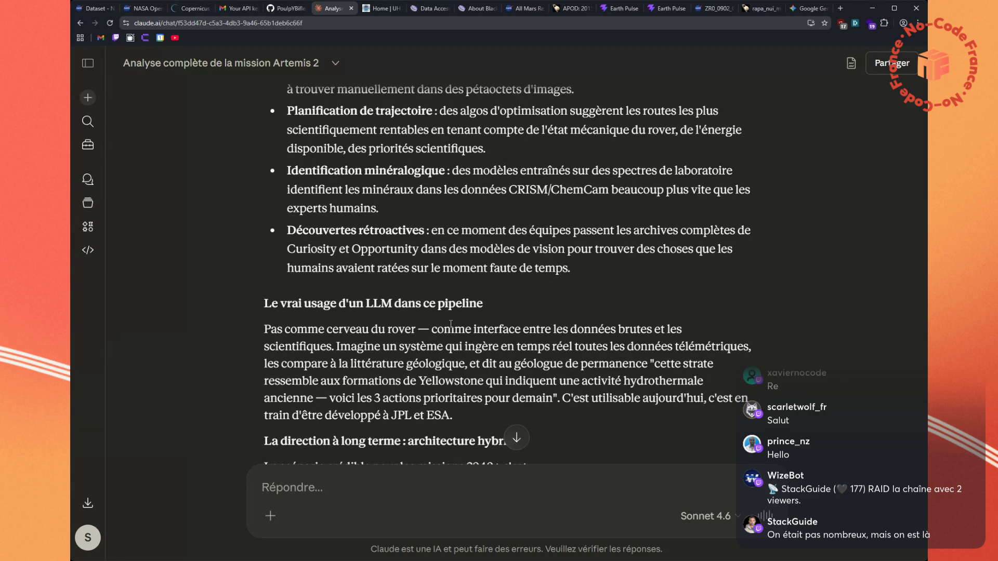
pyautogui.scroll(-1, 450, 325)
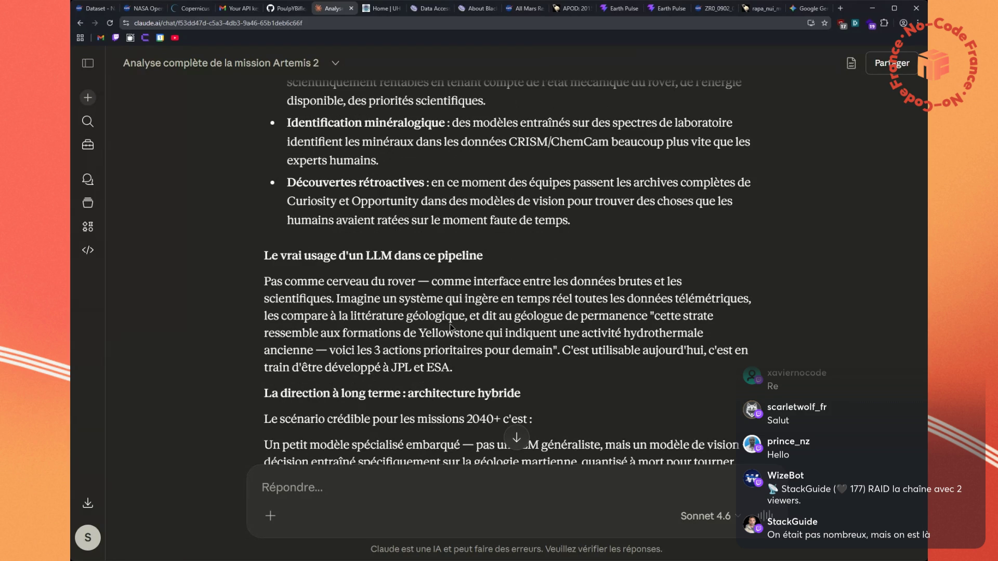
pyautogui.scroll(-1, 451, 326)
pyautogui.scroll(-1, 450, 325)
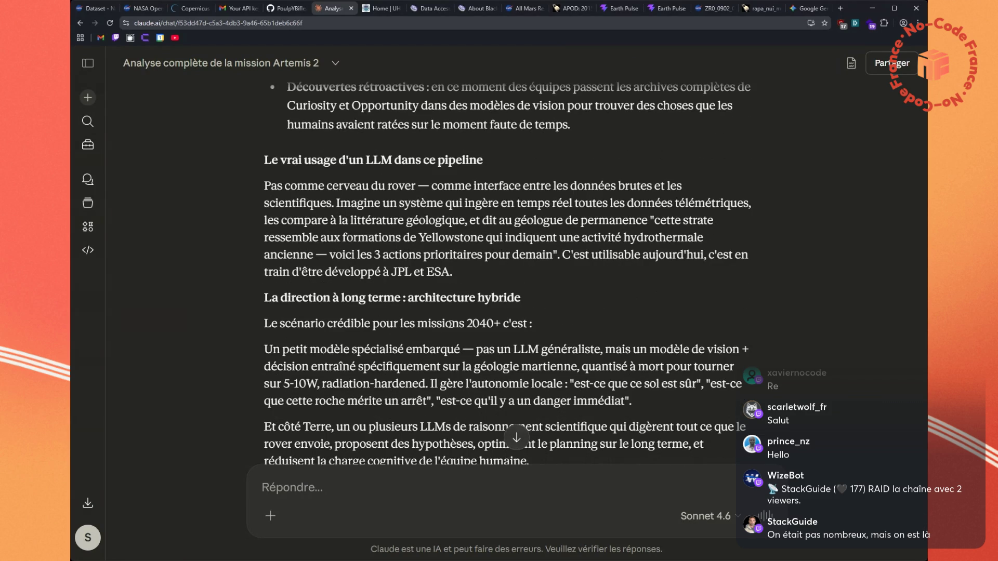
pyautogui.scroll(-1, 450, 325)
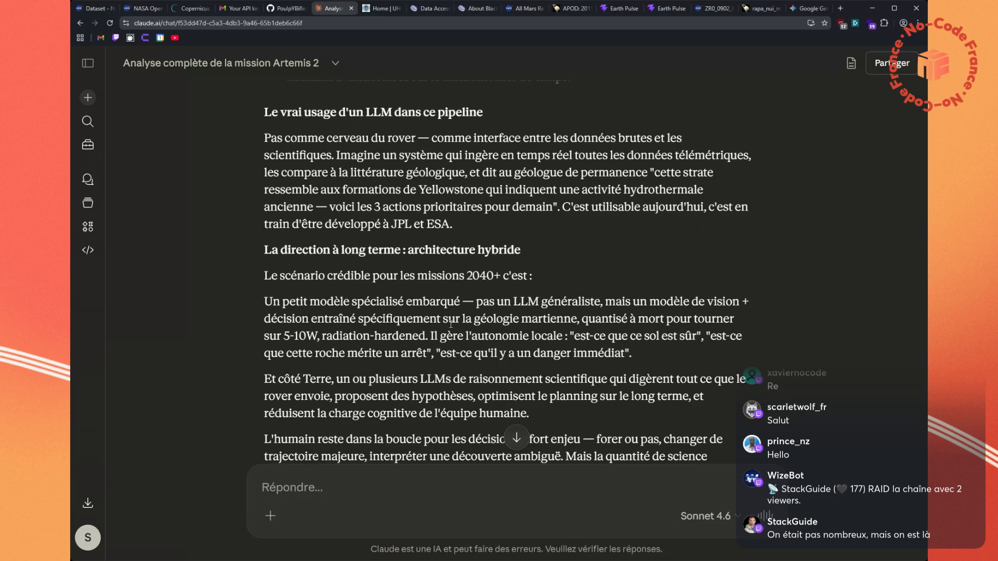
pyautogui.scroll(-1, 450, 325)
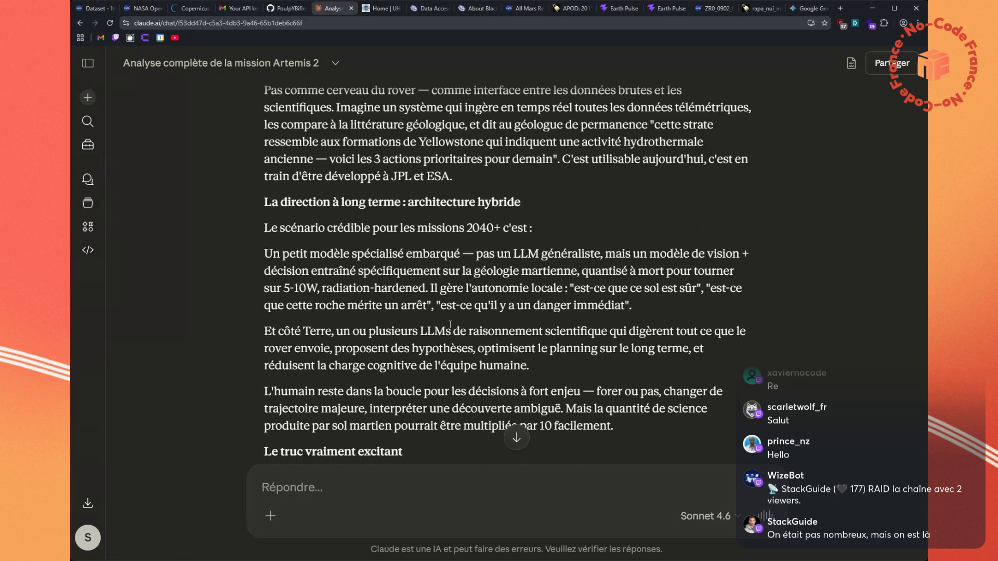
pyautogui.scroll(-1, 450, 325)
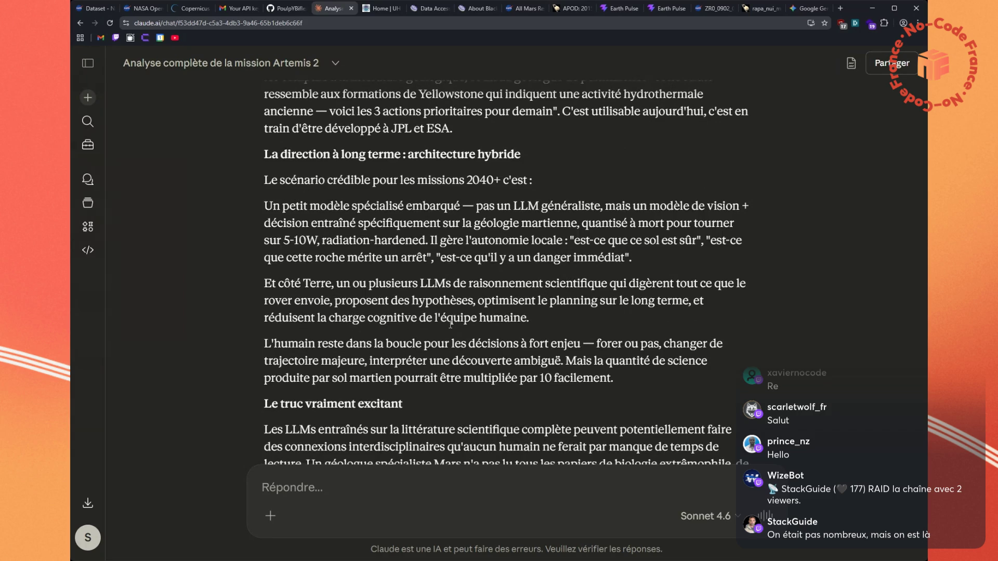
pyautogui.scroll(-1, 450, 324)
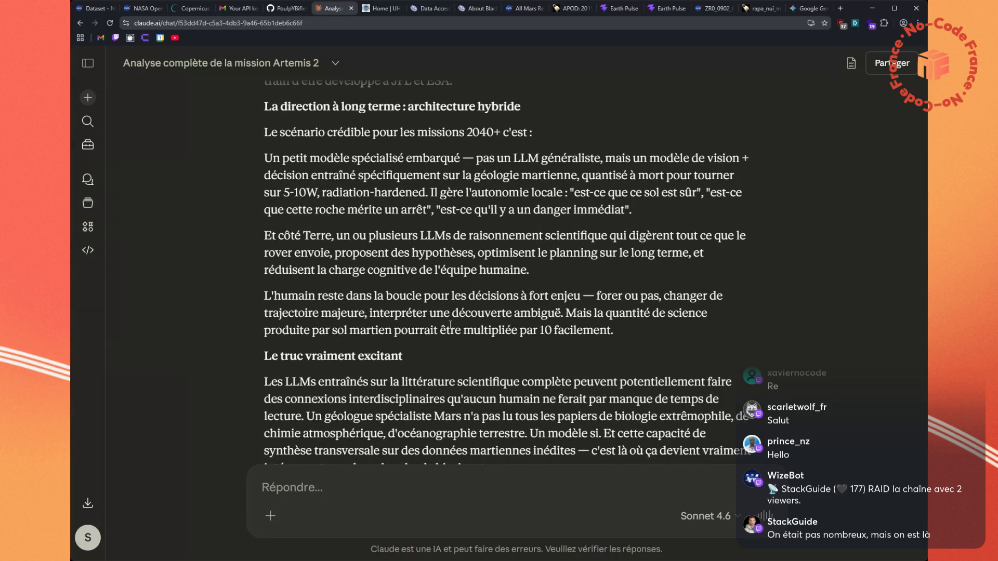
pyautogui.scroll(-1, 450, 325)
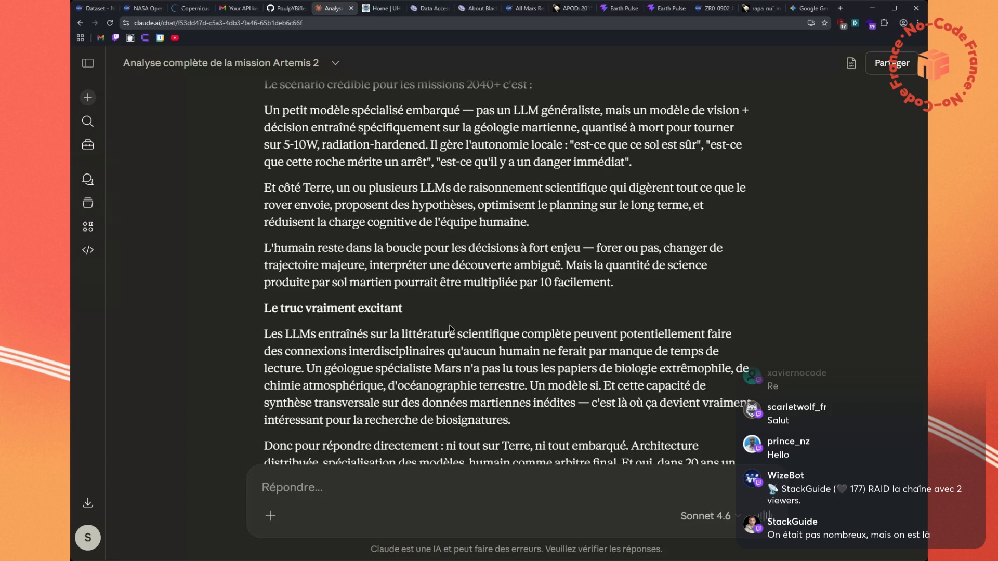
pyautogui.scroll(-1, 450, 328)
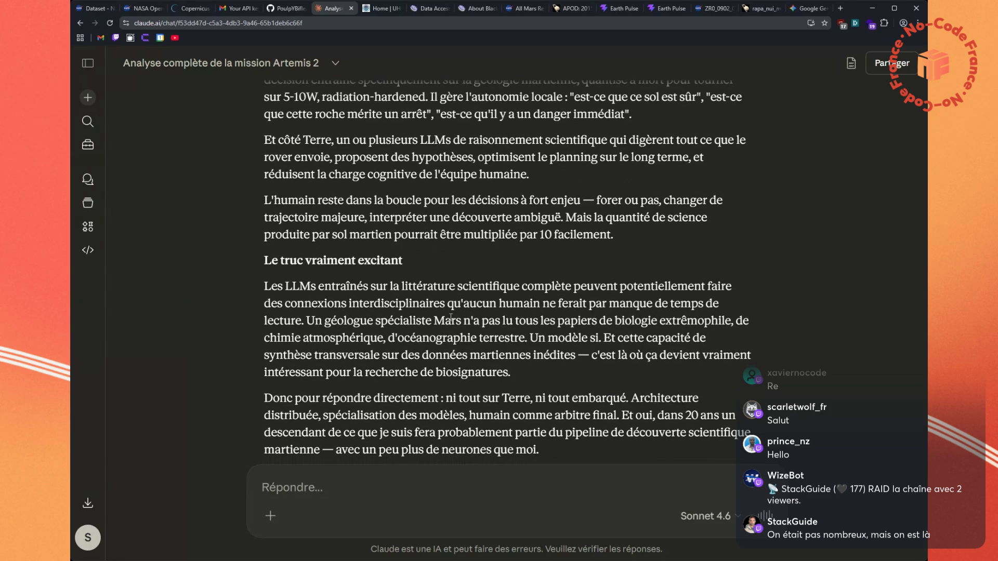
pyautogui.scroll(-1, 450, 317)
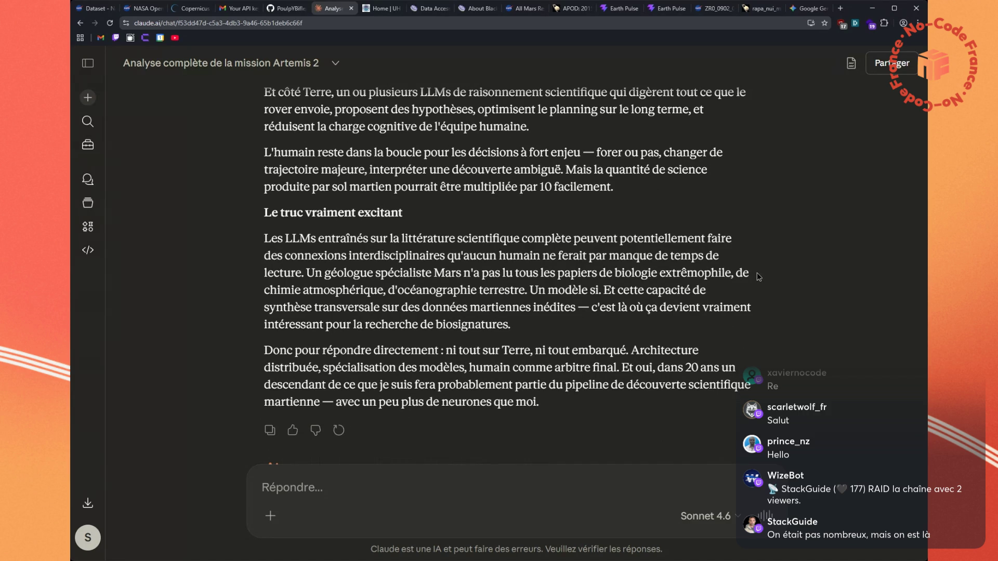
# Quote 'biologie extrêmophile' from the reply and ask Claude 'c'est quoi ça ?'
pyautogui.moveTo(730, 270); pyautogui.dragTo(612, 274)
pyautogui.hotkey('ctrl', 'c')
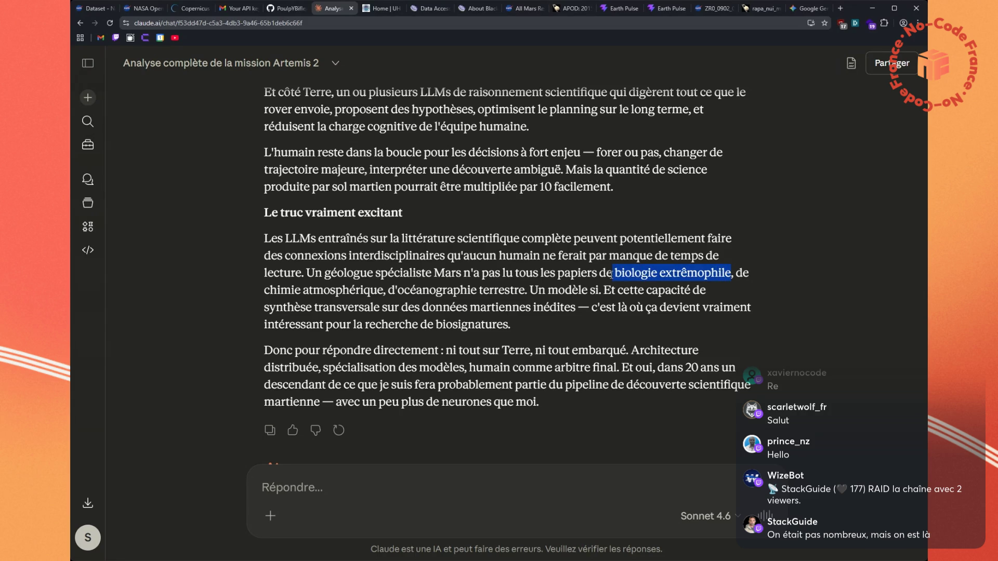
pyautogui.click(472, 437)
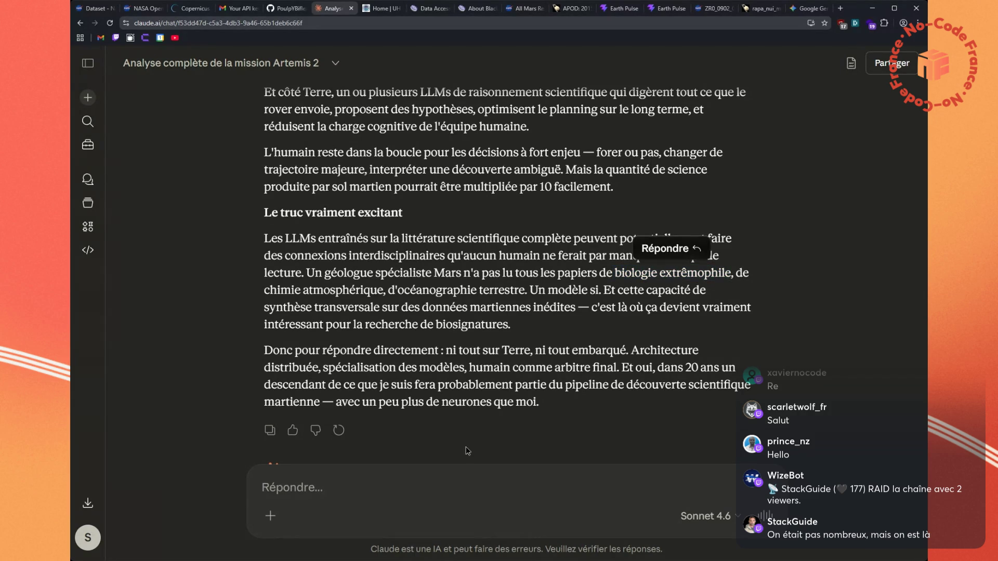
pyautogui.click(471, 482)
pyautogui.hotkey('ctrl', 'v')
pyautogui.write("c'")
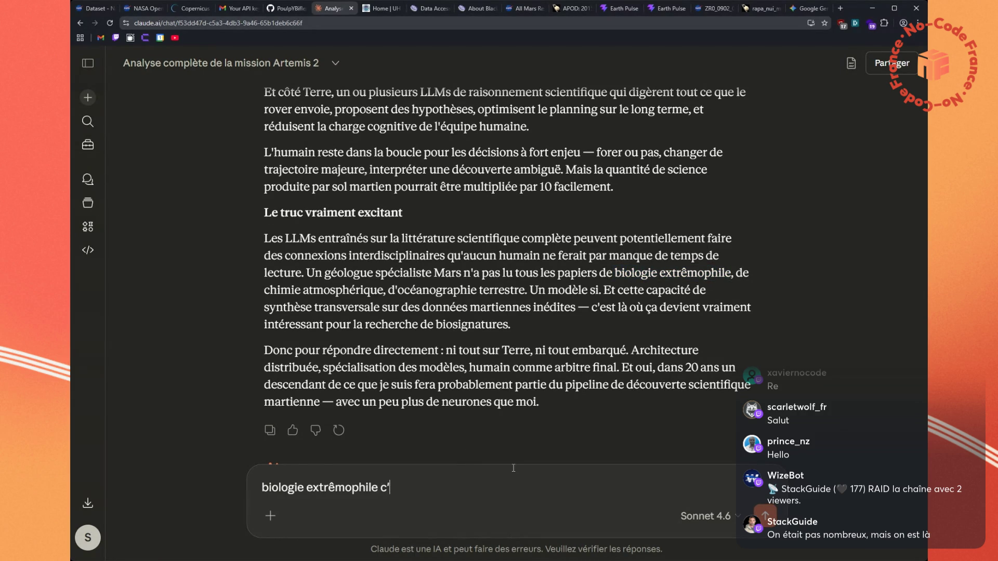
pyautogui.write('est quoi ça ?')
pyautogui.press('Return')
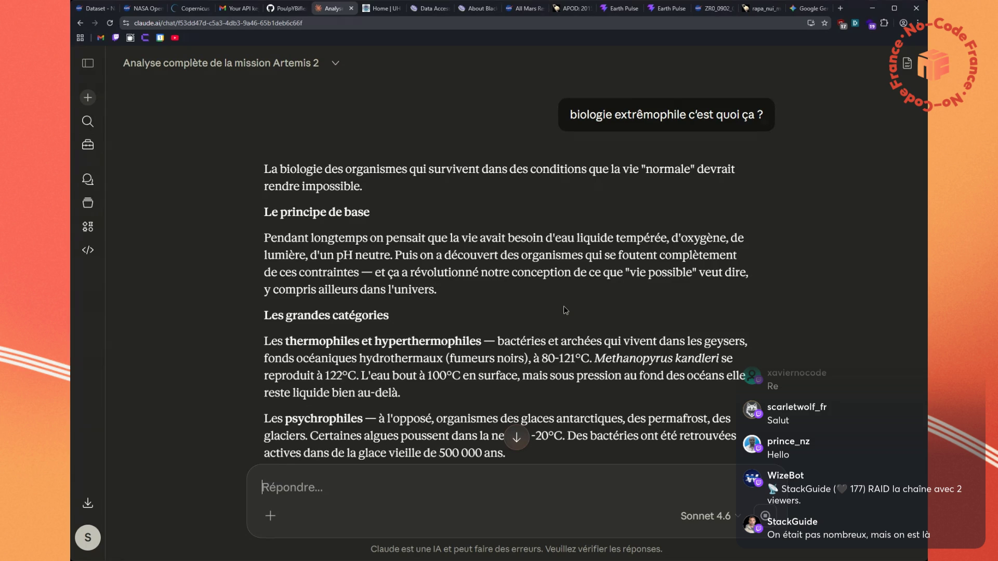
pyautogui.scroll(-2, 566, 310)
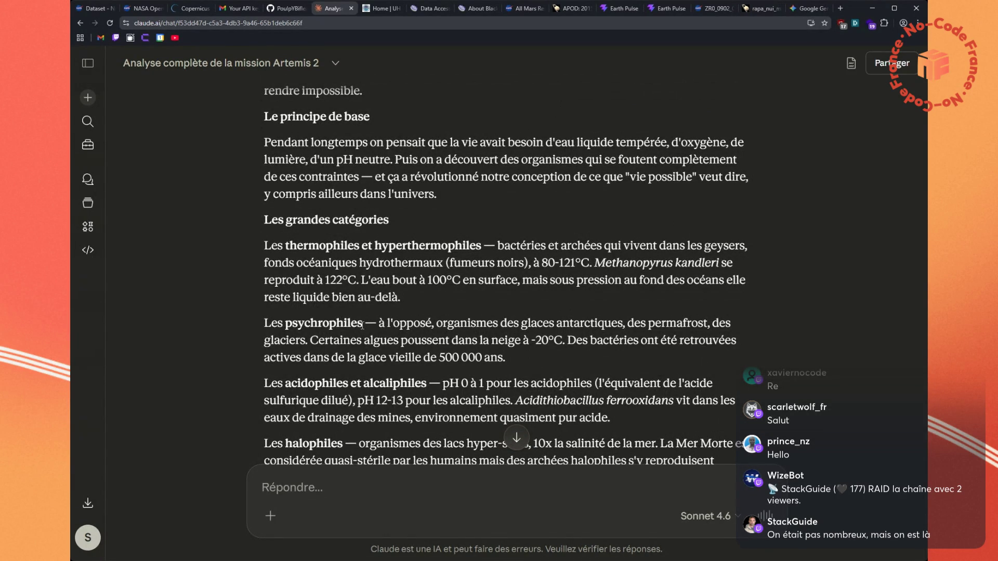
# Select the species name Acidithiobacillus ferrooxidans in the acidophiles paragraph of Claude's reply
pyautogui.moveTo(391, 341); pyautogui.dragTo(693, 359)
pyautogui.click(693, 359)
pyautogui.scroll(-1, 554, 326)
pyautogui.moveTo(516, 352); pyautogui.dragTo(674, 356)
pyautogui.hotkey('ctrl', 'c')
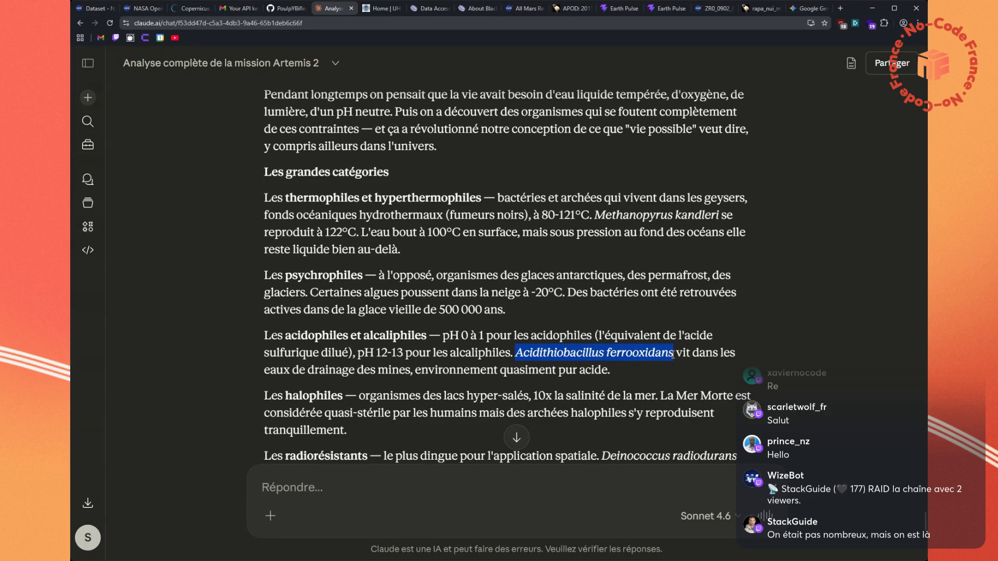
pyautogui.click(747, 11)
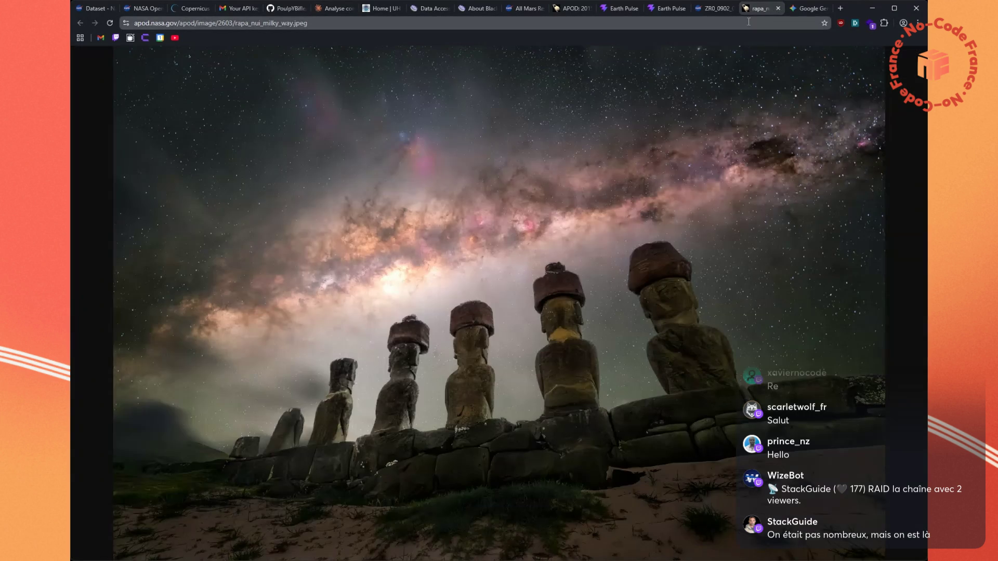
# Run a DuckDuckGo image search for Acidithiobacillus ferrooxidans in a spare tab
pyautogui.click(808, 8)
pyautogui.click(781, 24)
pyautogui.hotkey('ctrl', 'v')
pyautogui.press('Return')
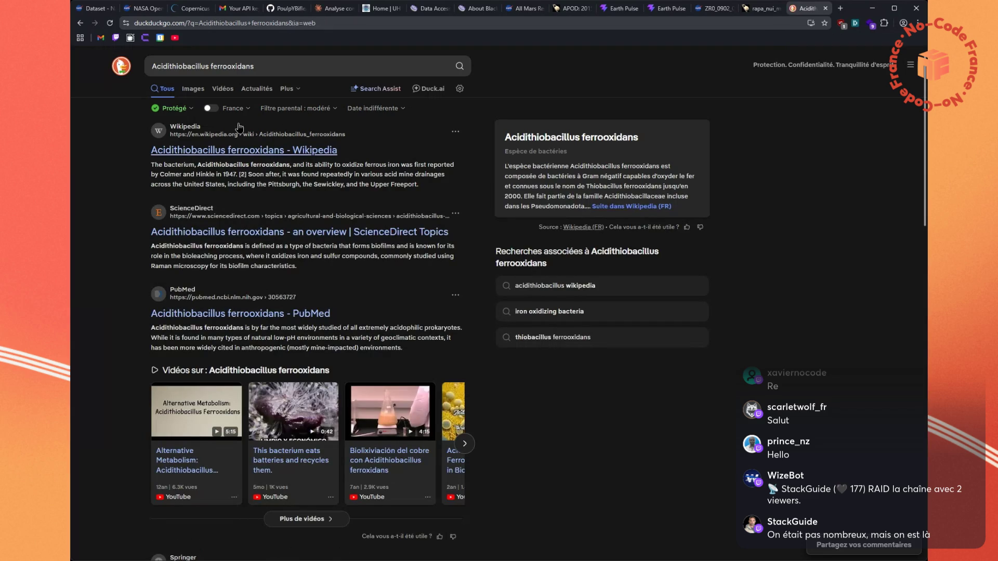
pyautogui.click(193, 91)
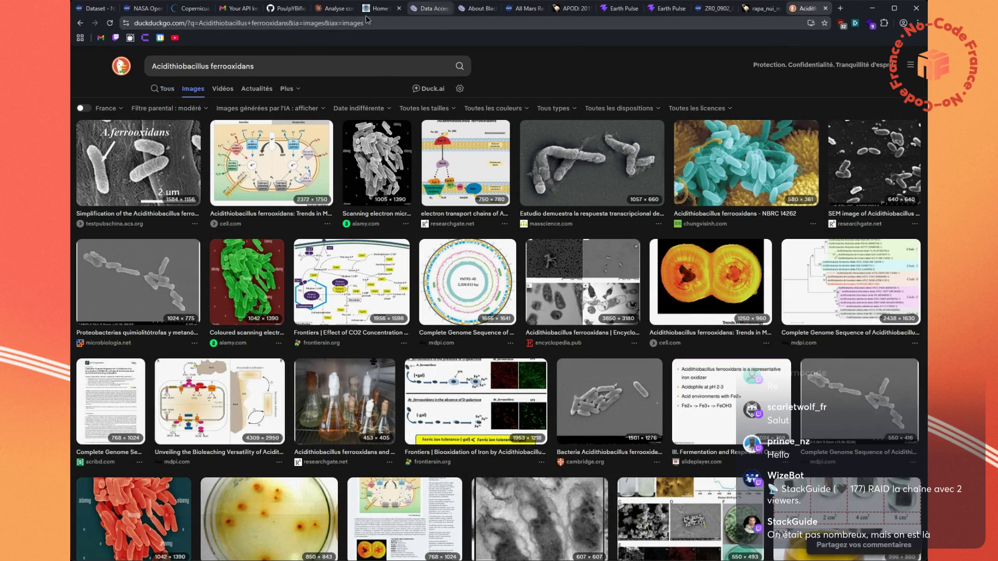
pyautogui.click(339, 10)
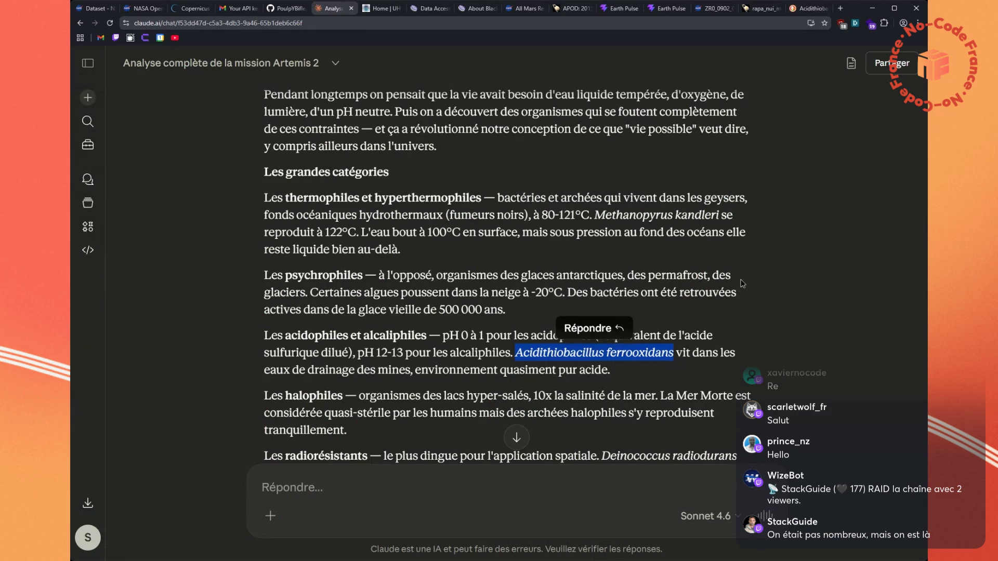
# Highlight the name 'Deinococcus radiodurans' in the radiation-resistance paragraph of Claude's reply
pyautogui.scroll(-1, 746, 281)
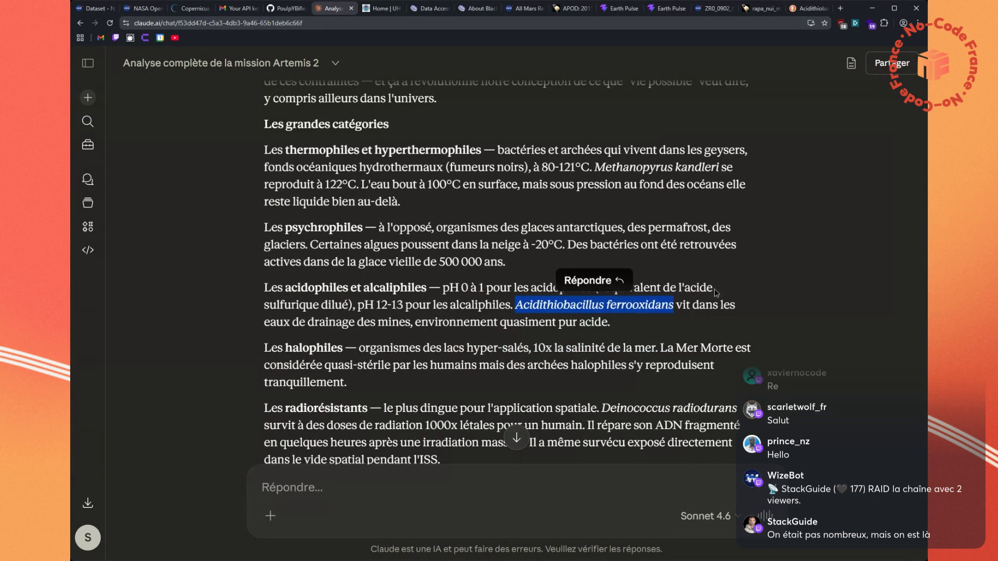
pyautogui.scroll(-1, 702, 293)
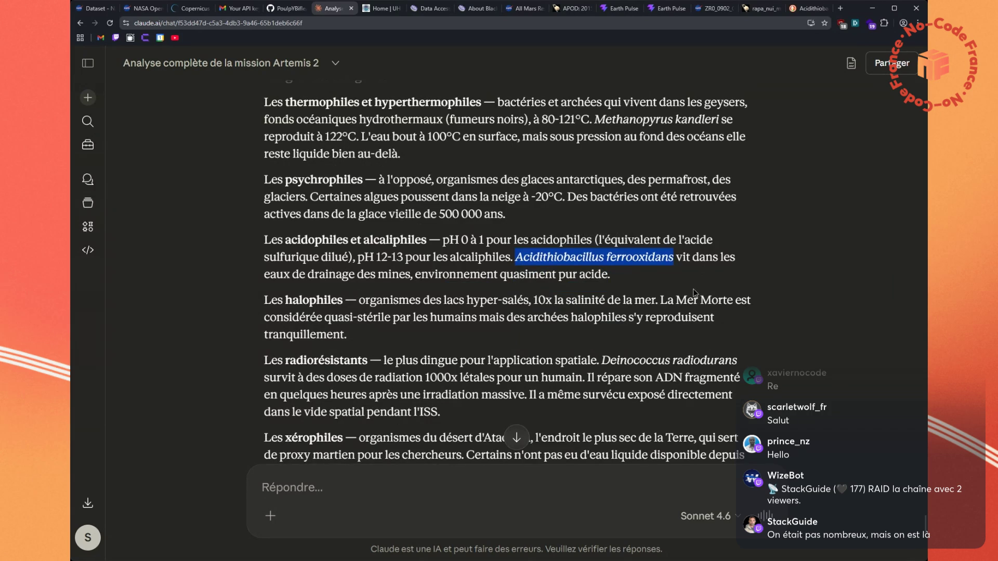
pyautogui.moveTo(602, 360); pyautogui.dragTo(736, 361)
pyautogui.hotkey('ctrl', 'c')
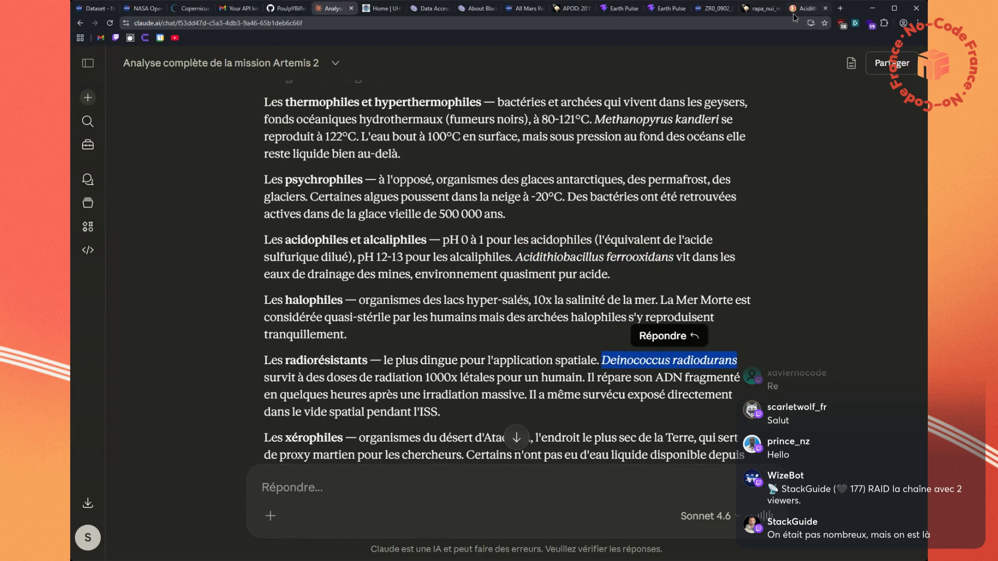
pyautogui.click(808, 8)
# Replace the DuckDuckGo query with 'Deinococcus radiodurans' and browse the image results
pyautogui.tripleClick(318, 67)
pyautogui.hotkey('ctrl', 'v')
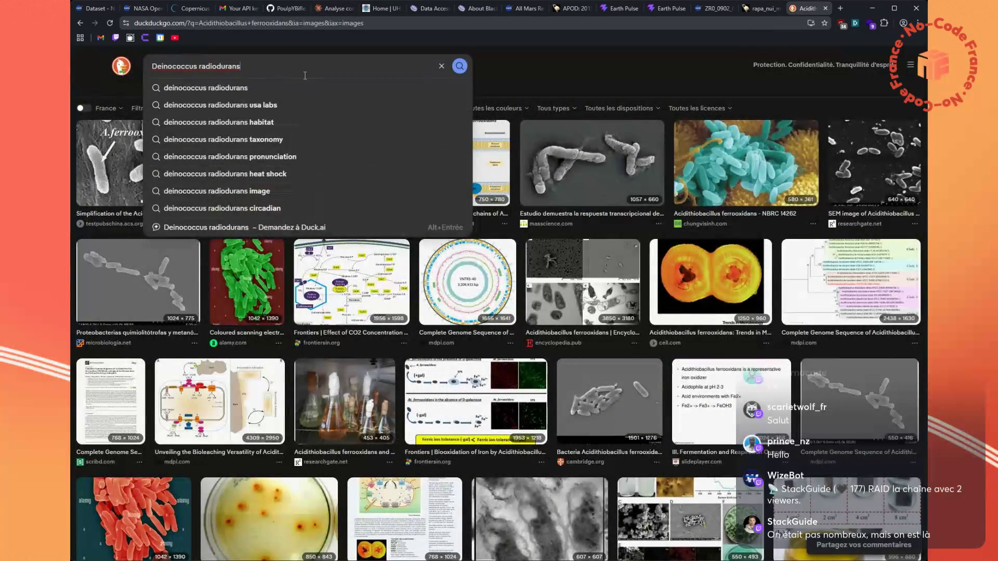
pyautogui.press('Return')
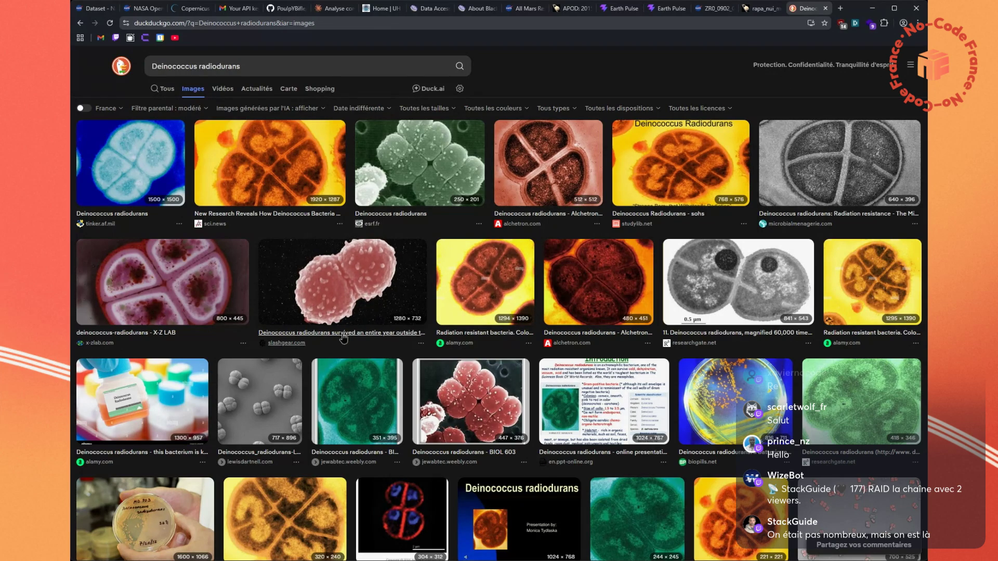
pyautogui.scroll(-1, 291, 323)
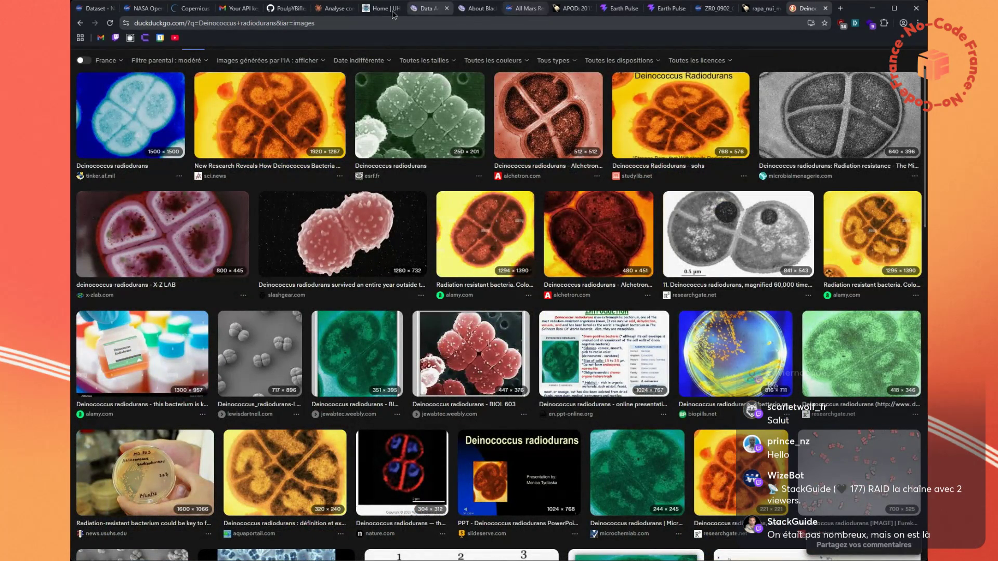
pyautogui.scroll(1, 341, 25)
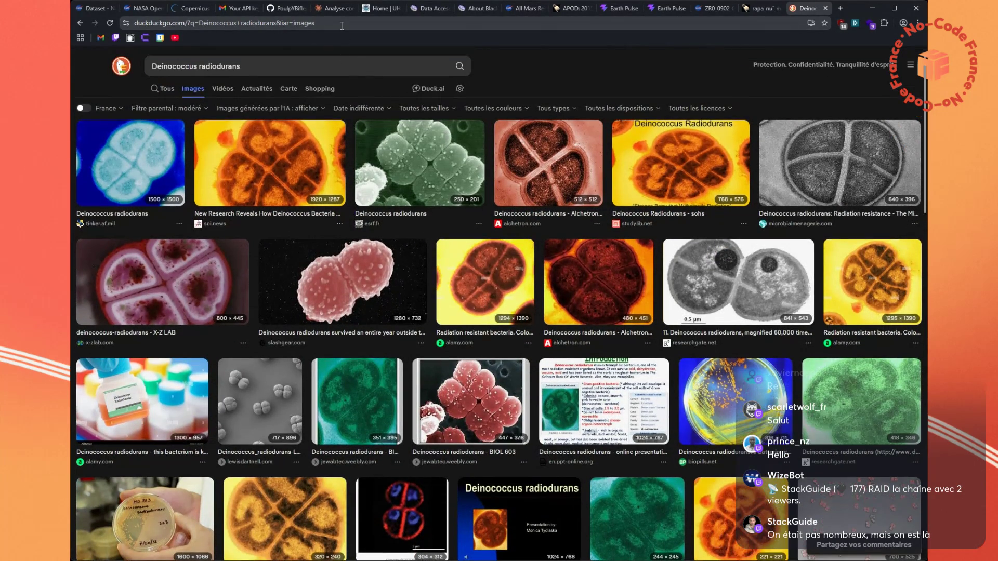
pyautogui.click(335, 8)
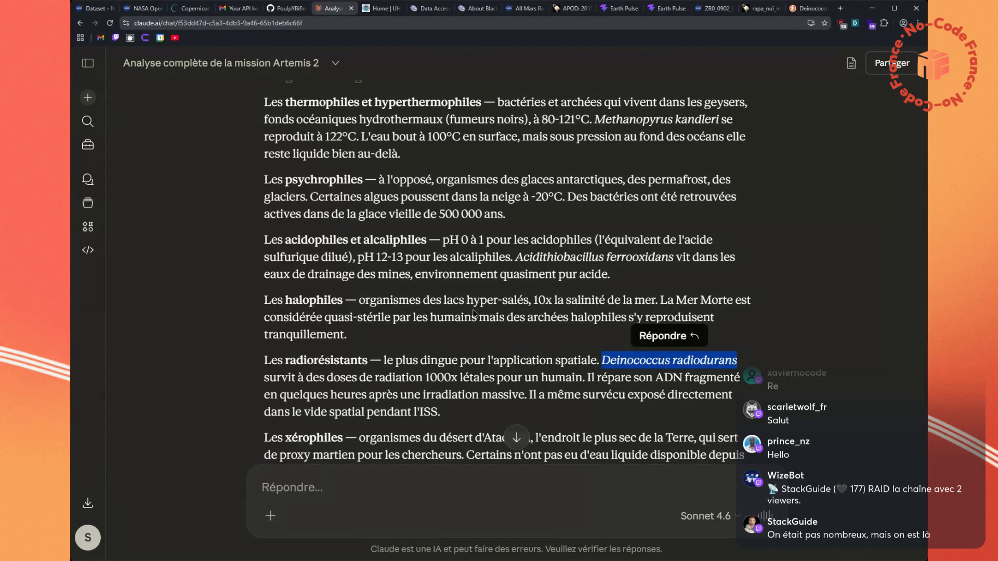
# Read Claude's extremophile reply through the radioresistant and xerophile sections to its end
pyautogui.scroll(-1, 474, 313)
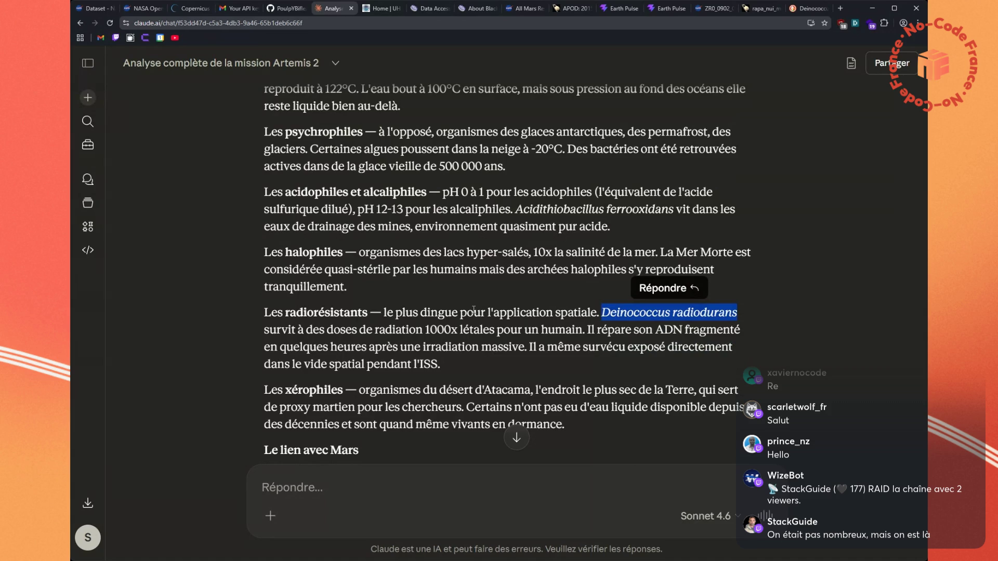
pyautogui.scroll(-1, 474, 311)
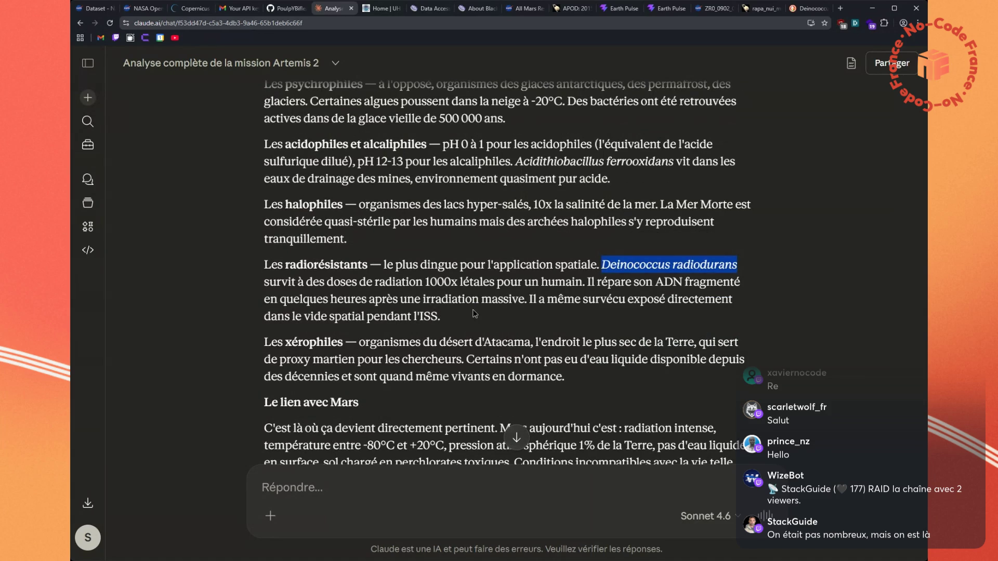
pyautogui.scroll(-1, 474, 313)
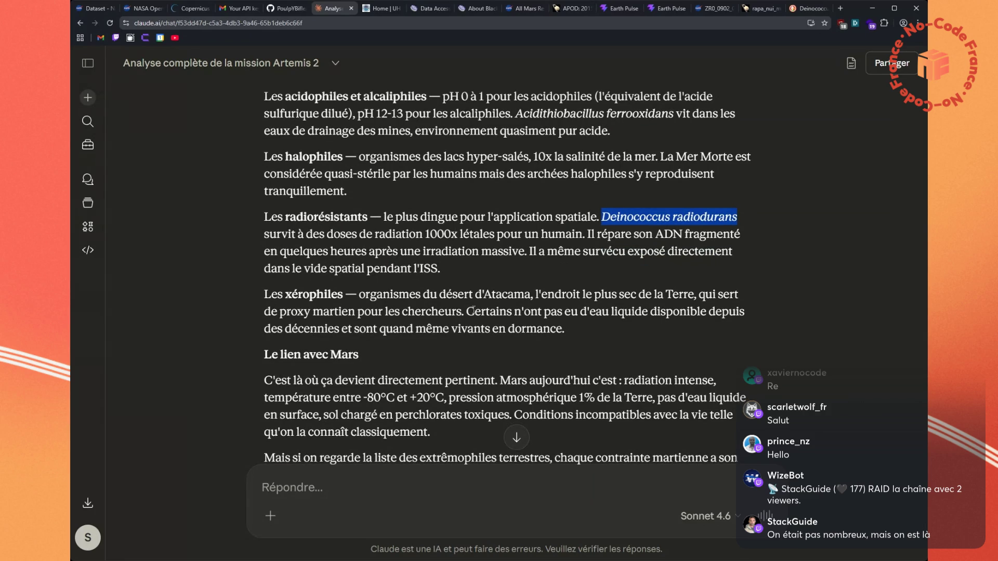
pyautogui.scroll(-1, 472, 312)
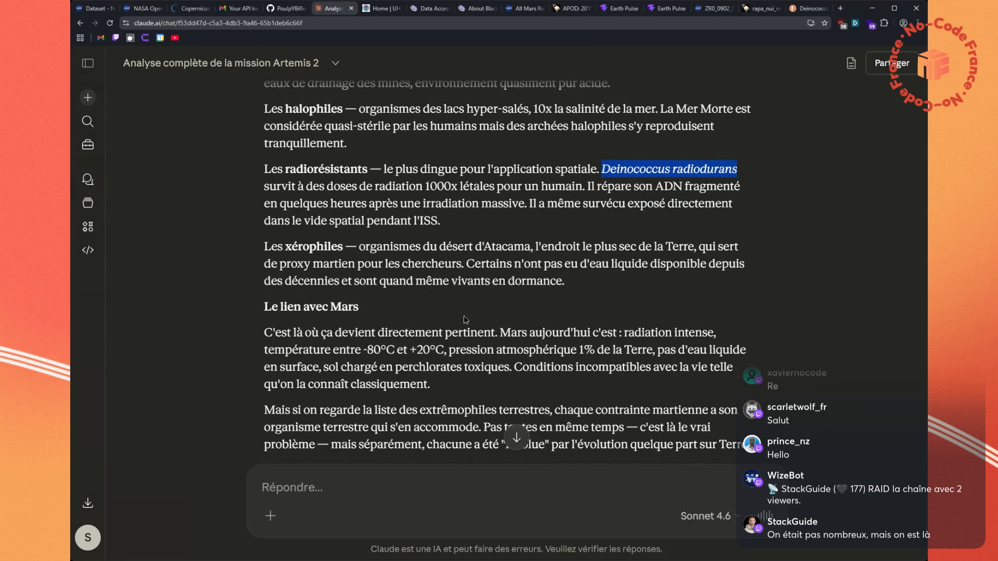
pyautogui.scroll(-1, 464, 316)
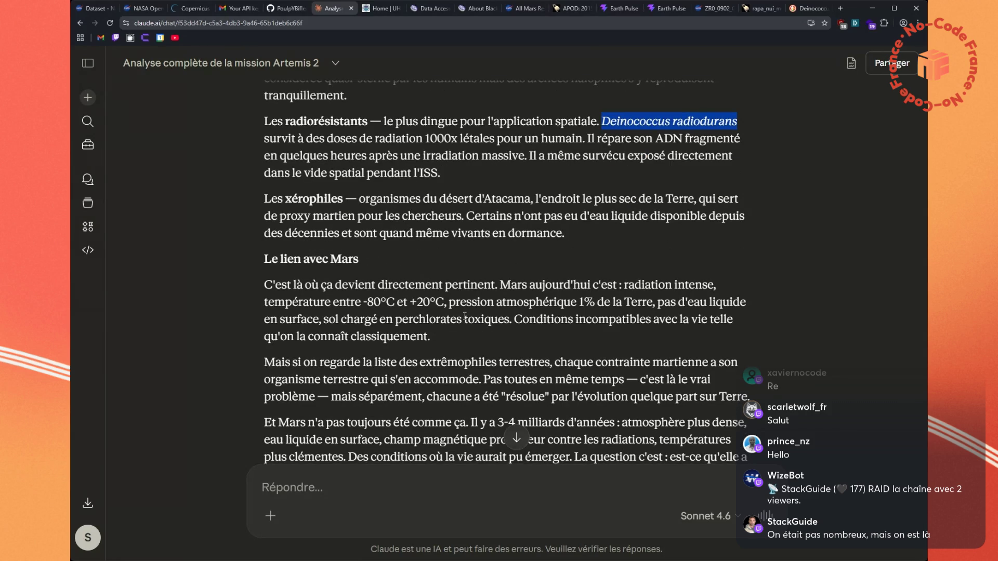
pyautogui.scroll(-1, 465, 316)
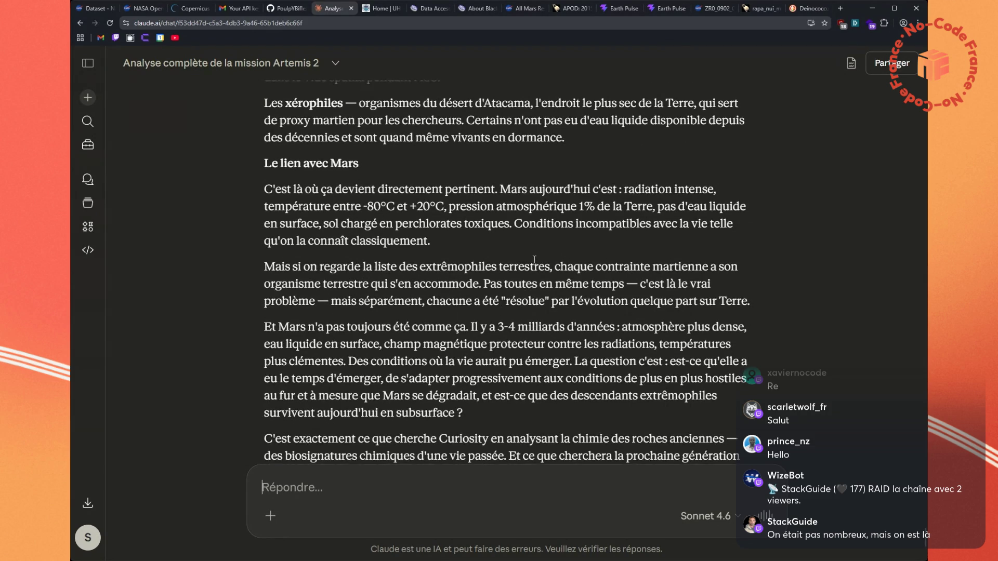
pyautogui.scroll(3, 536, 260)
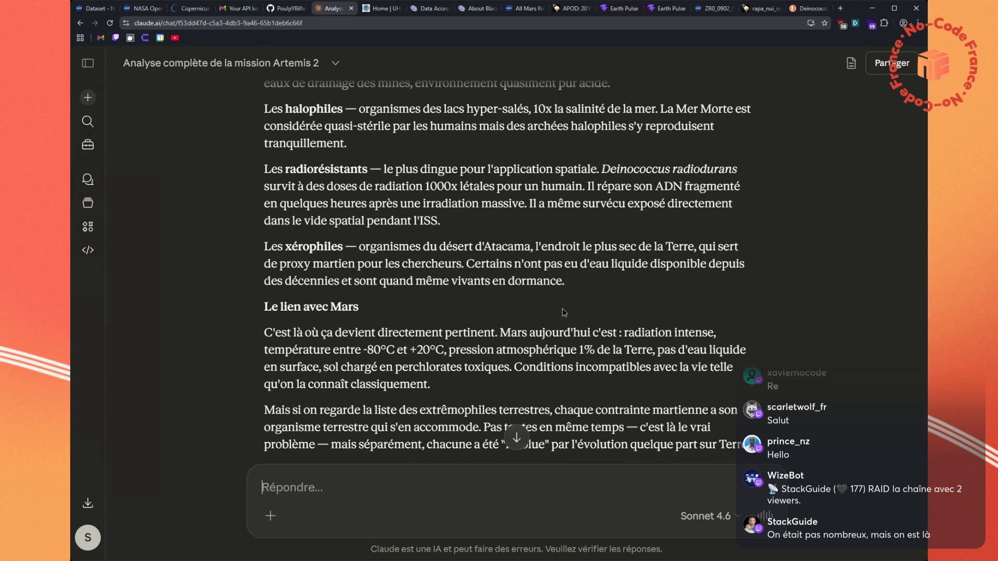
pyautogui.scroll(-1, 564, 311)
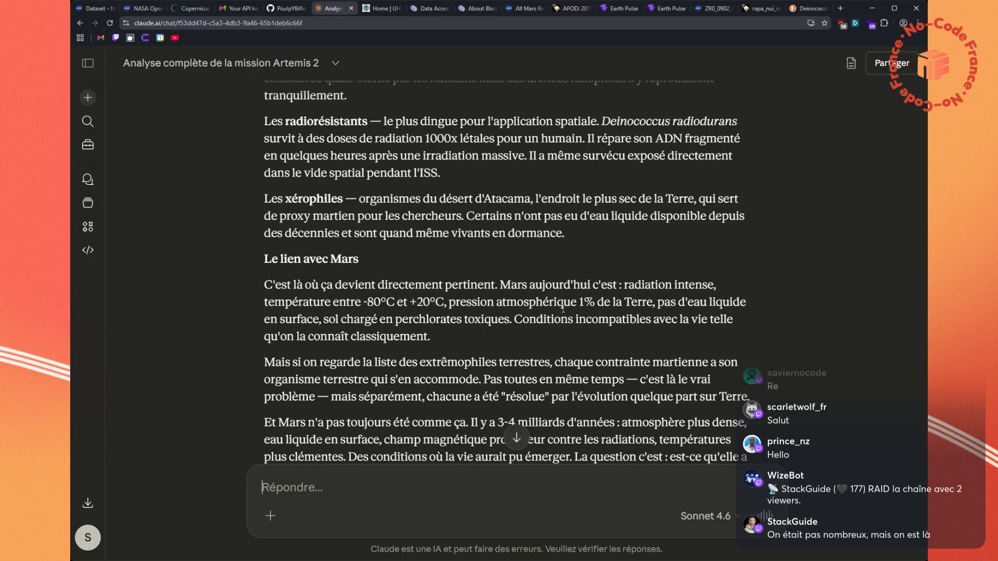
pyautogui.scroll(-2, 563, 310)
pyautogui.scroll(-5, 563, 310)
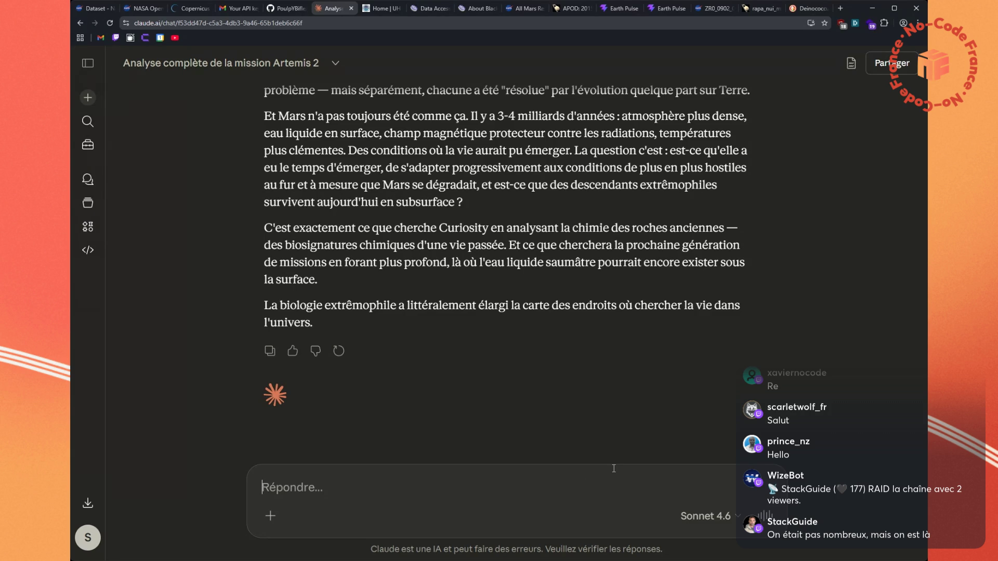
# Send Claude the French follow-up asking whether biomimicry from bacteria is possible
pyautogui.write('Mais question con, parce que du coup on fait beaucoup de biomimétisme avec les animaux qu’on connait, mais est-ce que c’est possible le biomimétisme à partir des bactéries ? Pas du coup de récupérer les... typiquement là si tu prends l’exemple des doses de radiation de la bactérie, est-ce que ça c’est extrayable, extractable, j’ai pas le terme, de choper ce truc-là et de le mettre dans des... Dans un séquençage ADN je dirais, est-ce que ça se passe dans la séquençage ADN ou ça serait des... Des injections, ça serait des... un truc à la Frankenstein, comment ça... comment ça fonctionnerait ? Je sais même pas si c’est déjà le cas en fait, parce que vraiment ça c’est pas du tout mon domaine, c’est des questions exploratoires que je fais avec toi.')
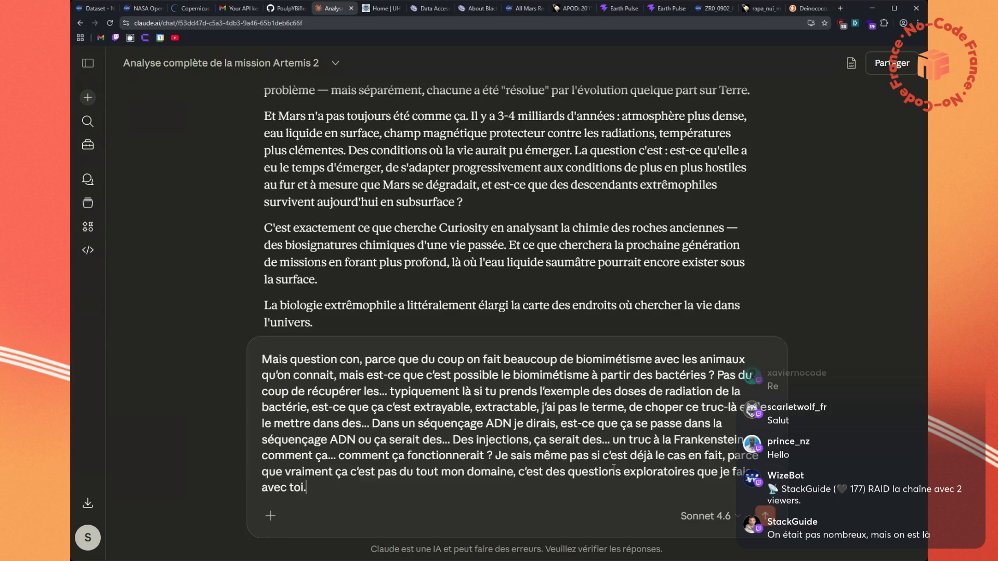
pyautogui.press('Return')
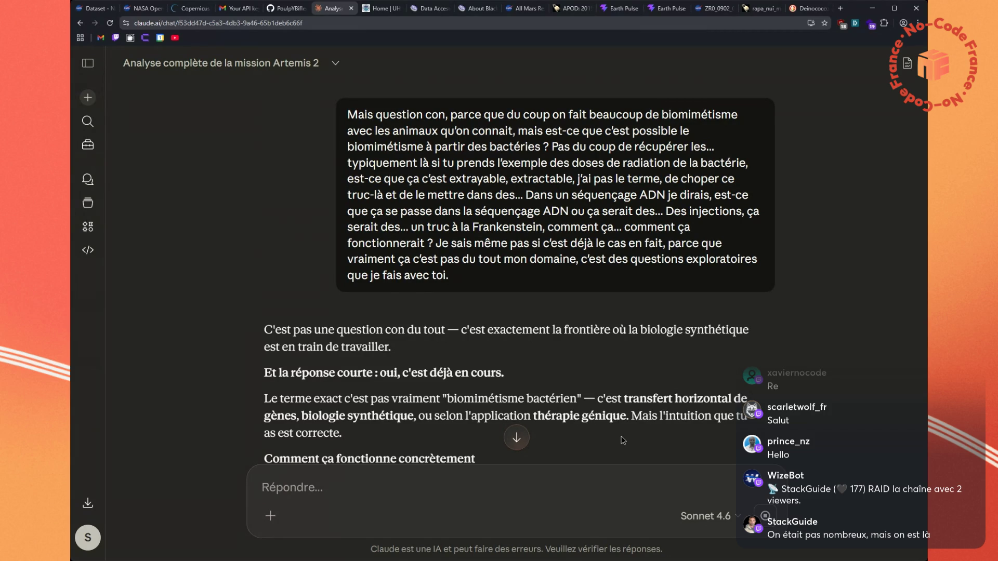
pyautogui.scroll(-1, 621, 436)
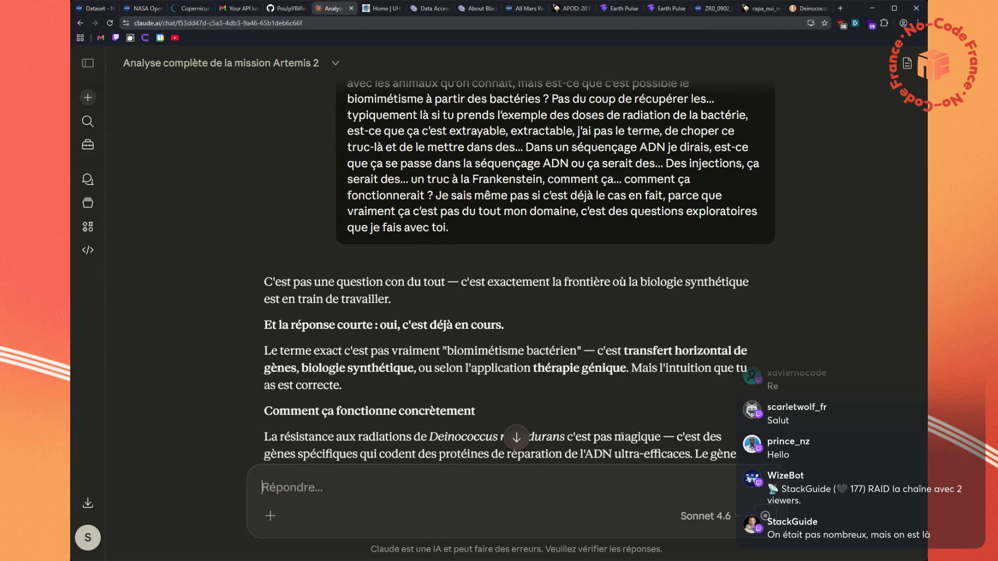
pyautogui.scroll(-1, 621, 437)
pyautogui.scroll(-1, 622, 441)
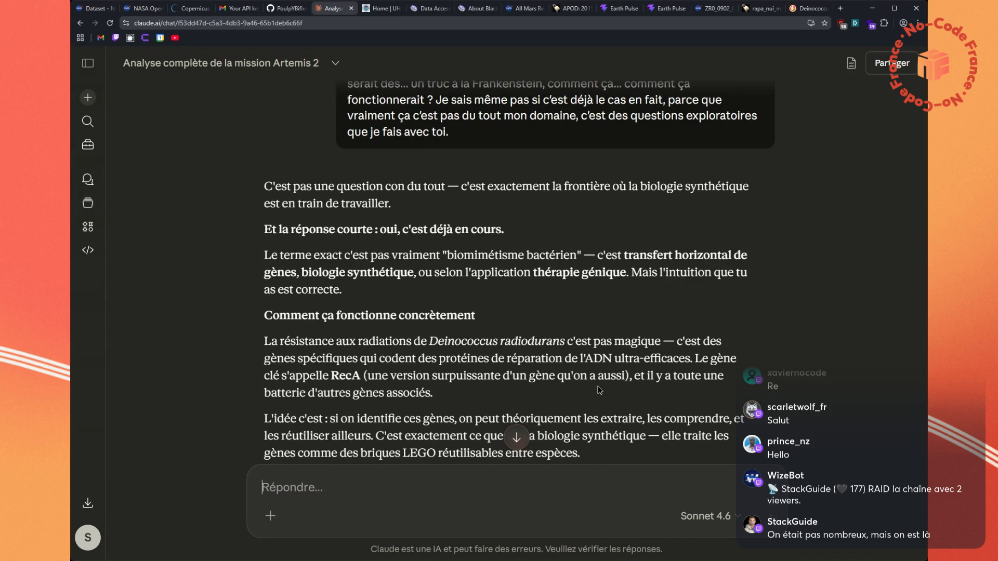
# Read the answer about the RecA gene and highlight the term 'CRISPR-Cas9'
pyautogui.scroll(-1, 600, 390)
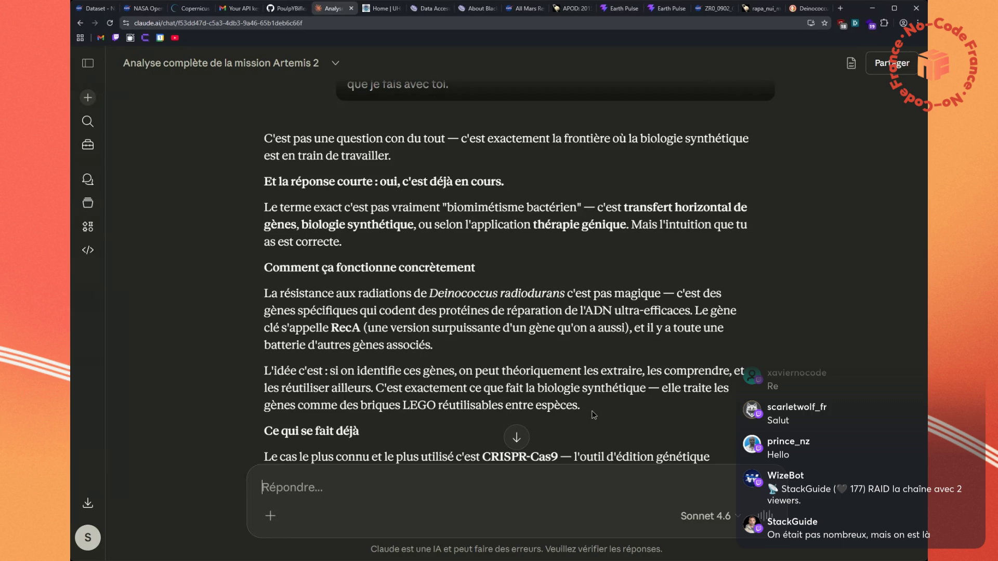
pyautogui.scroll(-2, 593, 414)
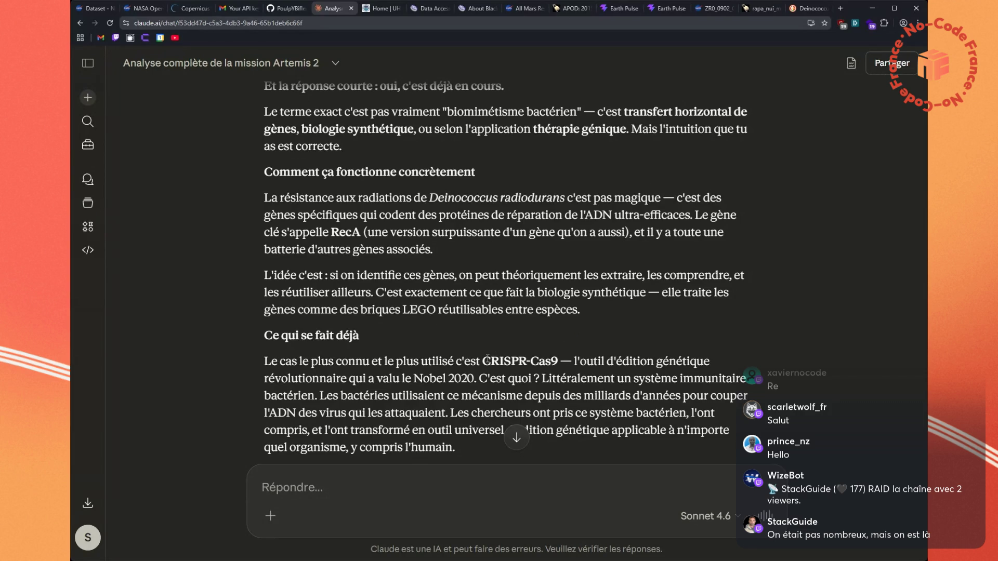
pyautogui.moveTo(483, 361); pyautogui.dragTo(558, 361)
pyautogui.hotkey('ctrl', 'c')
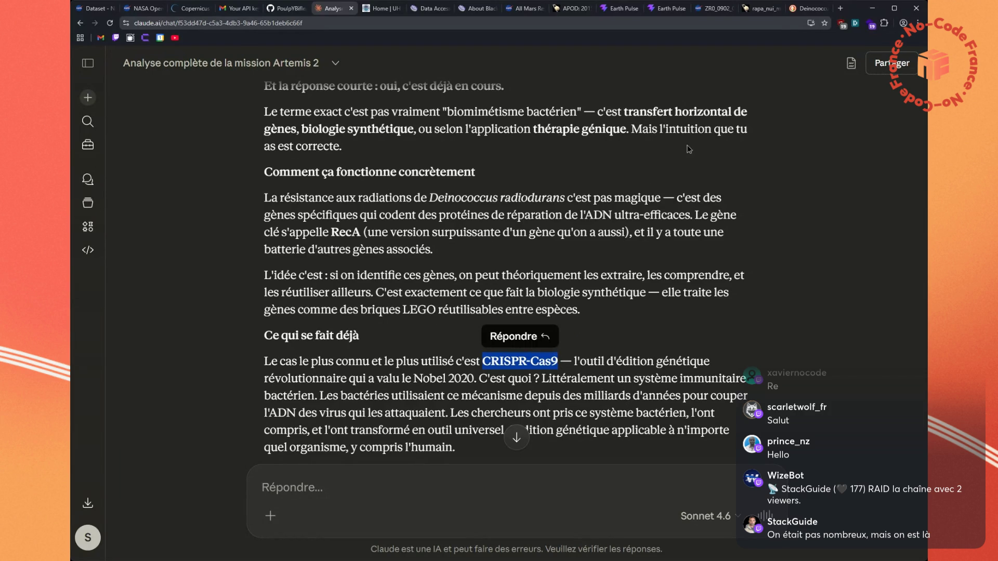
# Run a DuckDuckGo web search for the copied term 'CRISPR-Cas9'
pyautogui.click(793, 8)
pyautogui.click(736, 24)
pyautogui.hotkey('ctrl', 'v')
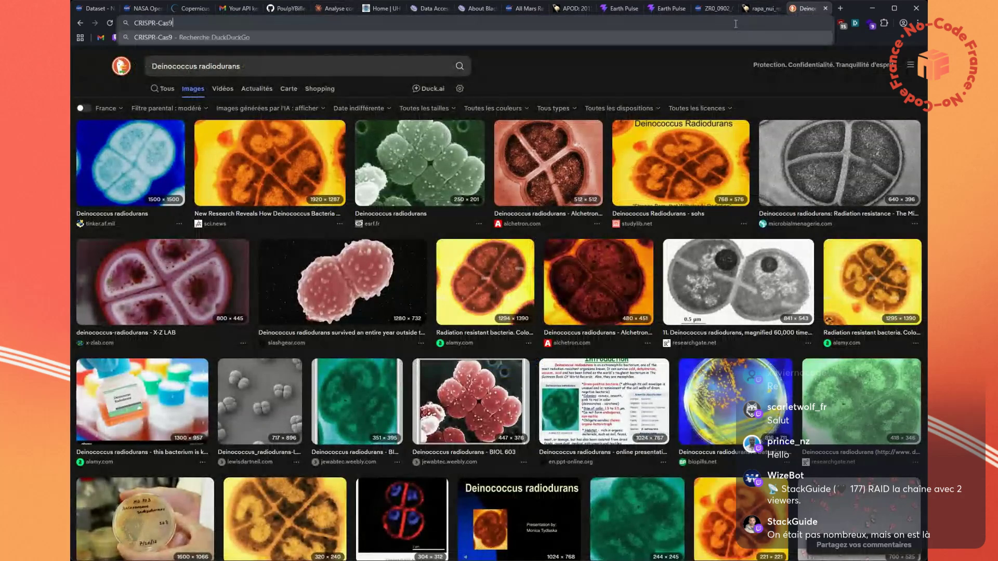
pyautogui.press('Return')
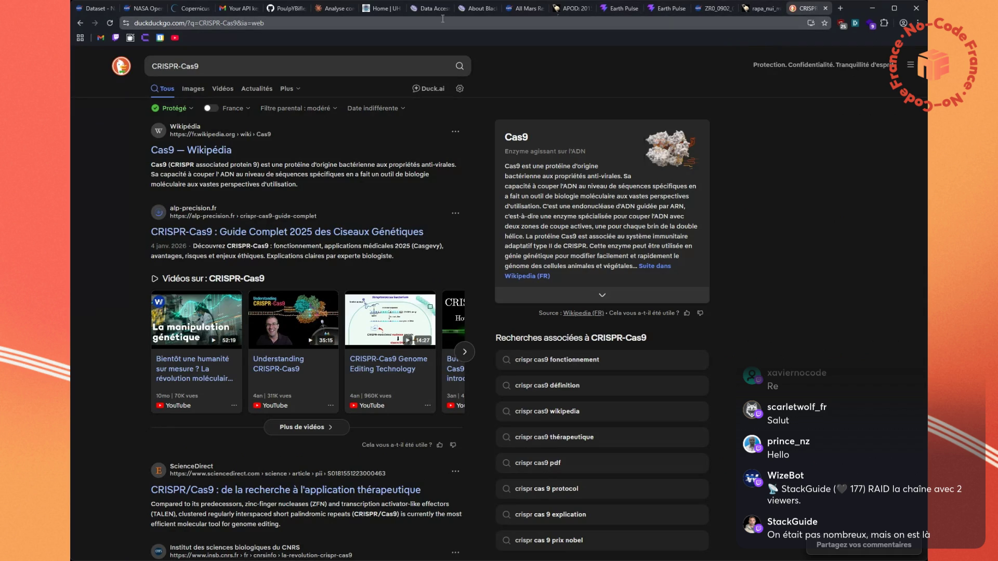
pyautogui.click(321, 12)
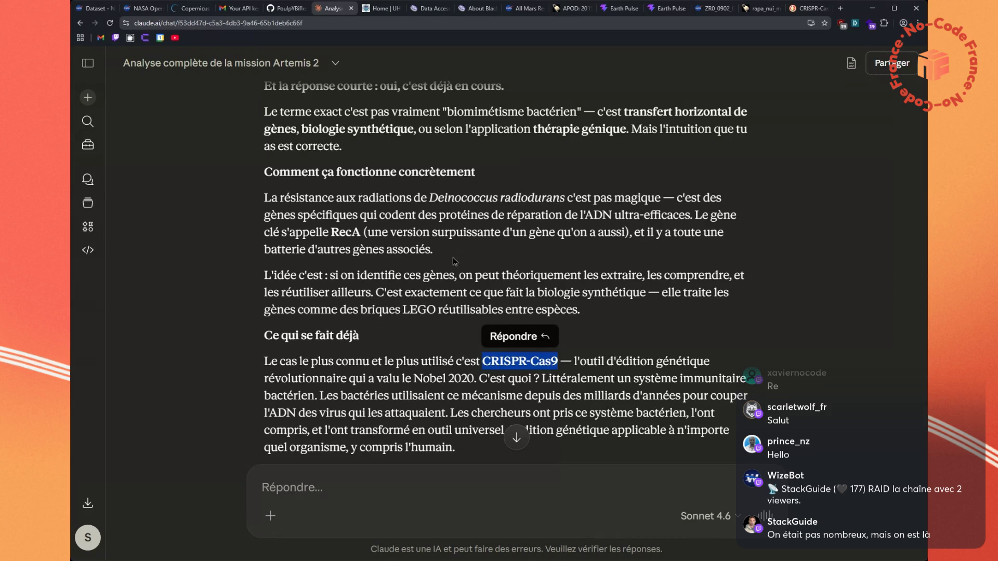
pyautogui.scroll(-1, 453, 258)
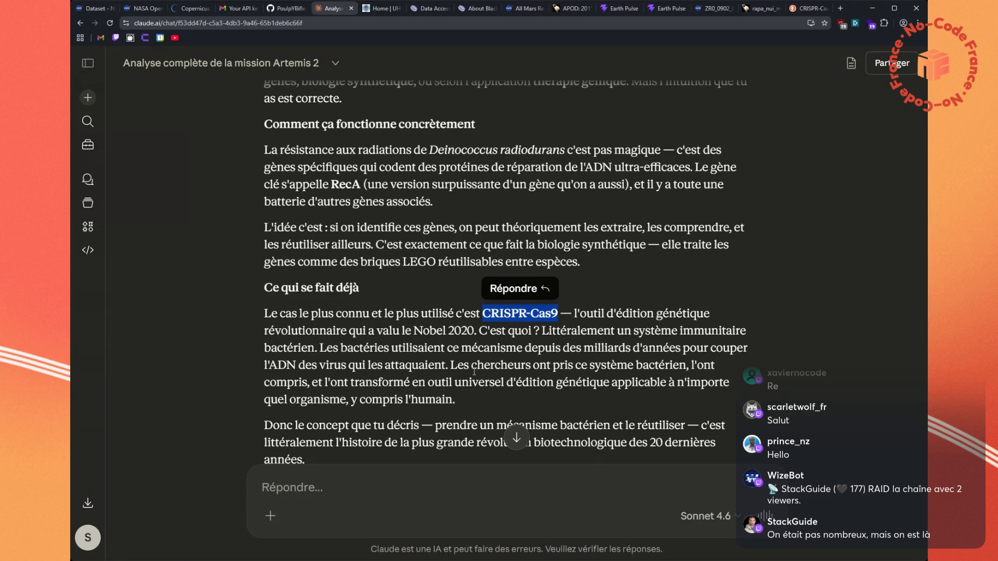
pyautogui.scroll(-1, 477, 372)
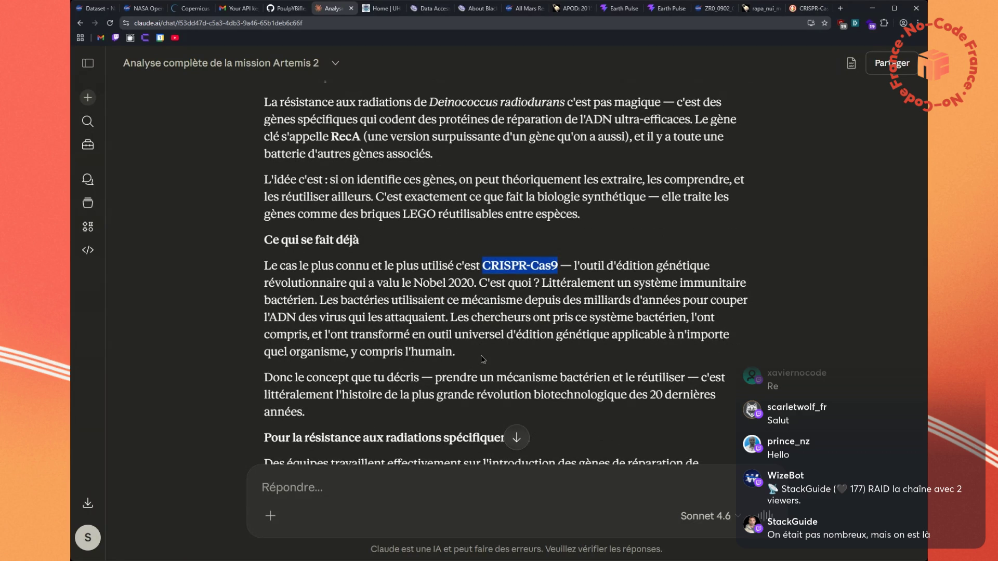
pyautogui.scroll(-1, 481, 357)
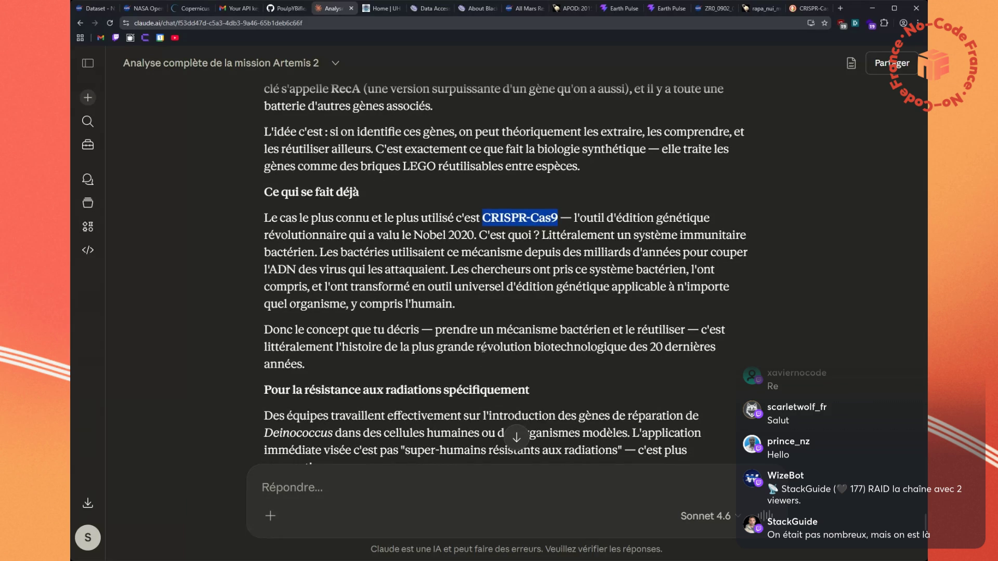
pyautogui.scroll(-1, 509, 342)
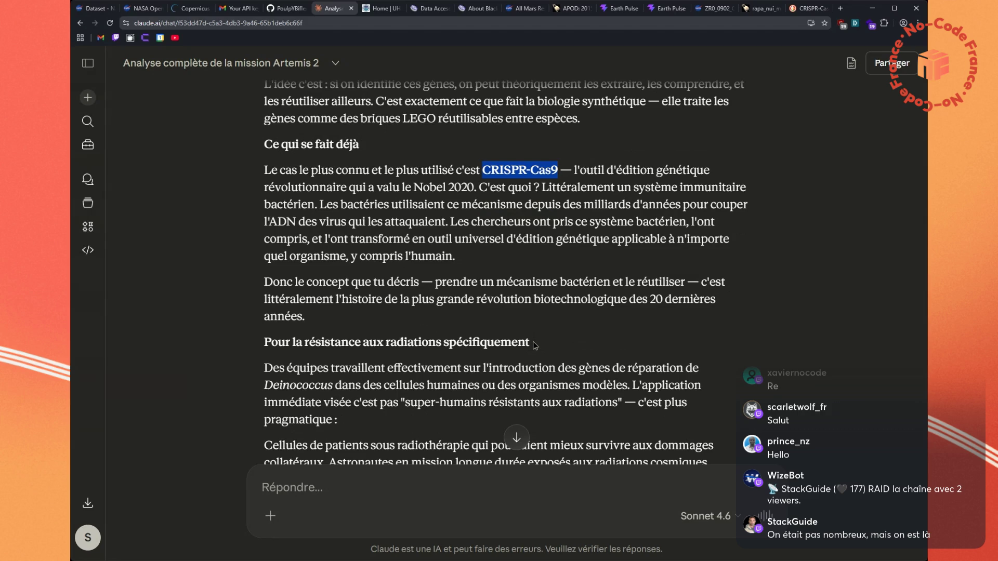
pyautogui.scroll(-1, 534, 346)
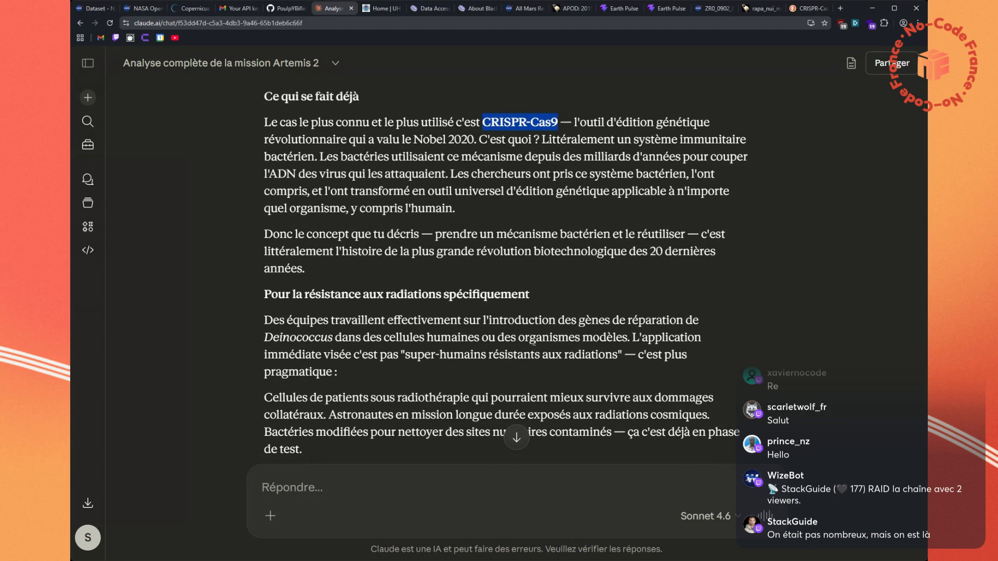
pyautogui.scroll(-3, 533, 342)
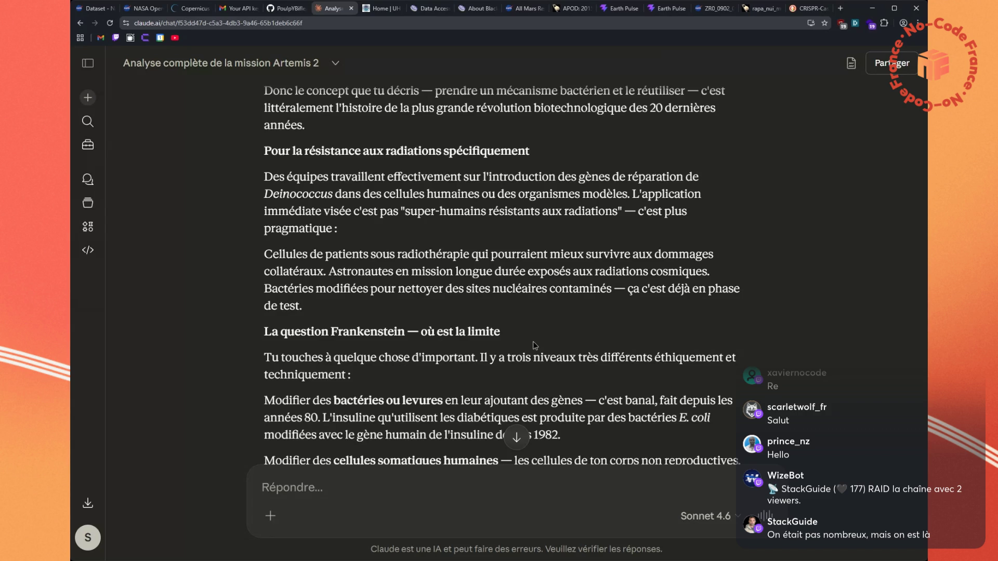
pyautogui.scroll(-1, 535, 345)
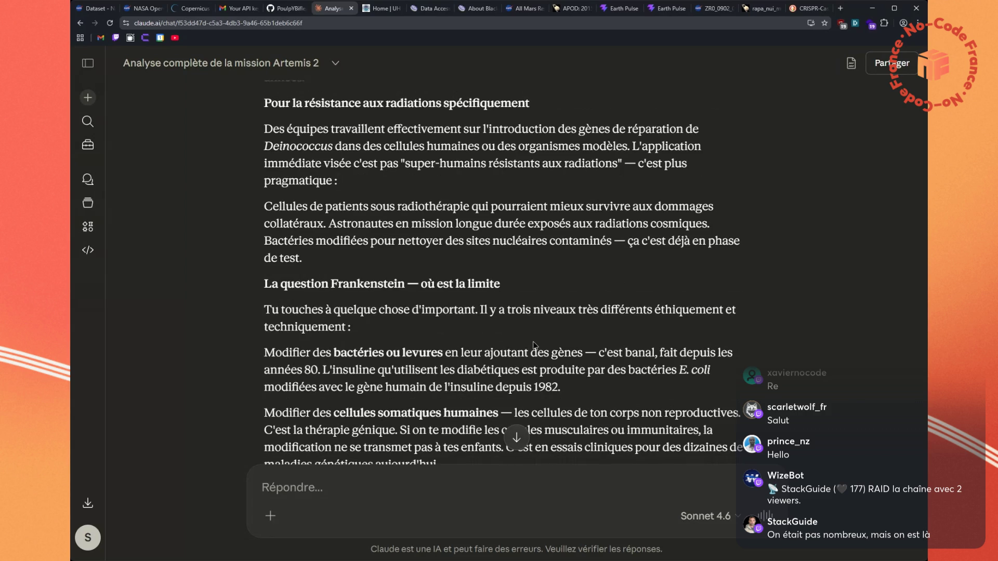
pyautogui.scroll(-1, 535, 345)
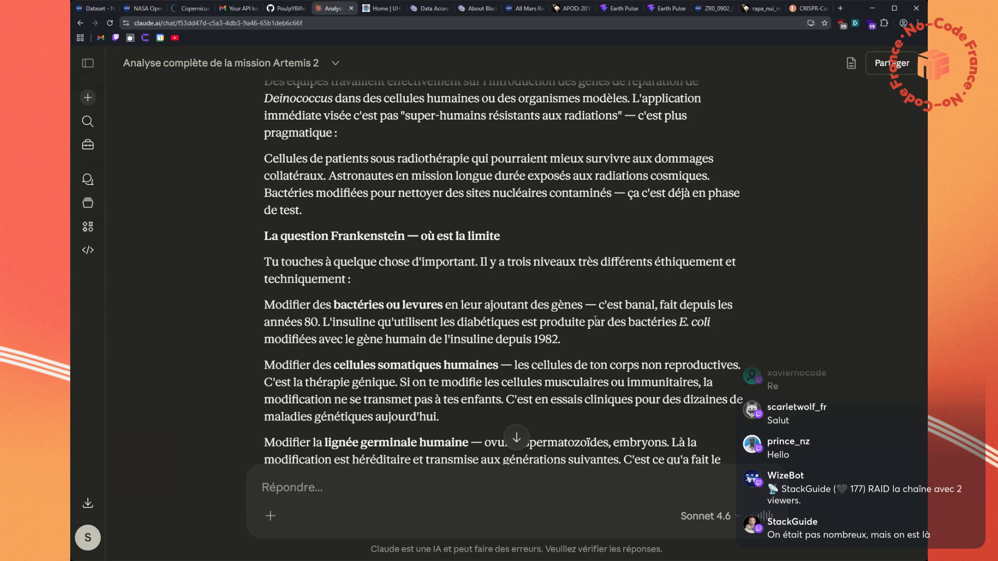
pyautogui.moveTo(397, 382)
pyautogui.mouseDown()
pyautogui.moveTo(420, 383)
pyautogui.moveTo(470, 418)
pyautogui.mouseUp()
pyautogui.click(566, 385)
pyautogui.scroll(-3, 566, 385)
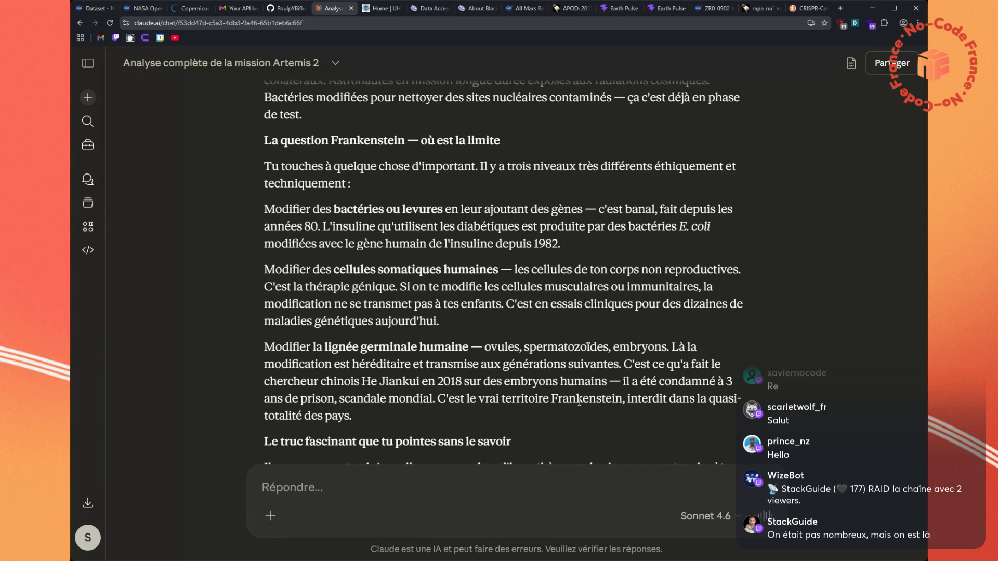
pyautogui.moveTo(456, 398); pyautogui.dragTo(256, 388)
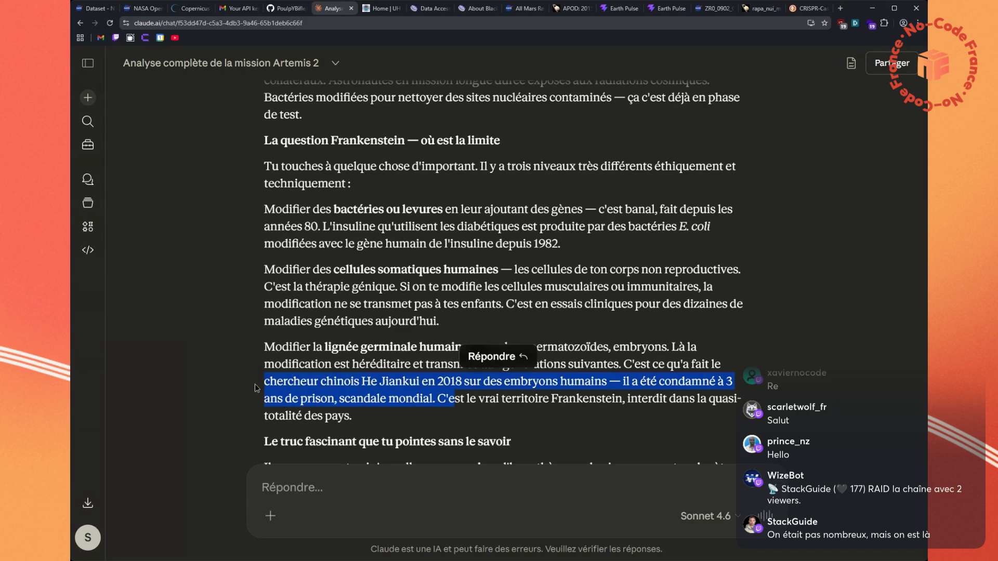
# Search DuckDuckGo for 'He Jiankui' and open his French Wikipédia article
pyautogui.click(306, 400)
pyautogui.moveTo(362, 381); pyautogui.dragTo(419, 383)
pyautogui.hotkey('ctrl', 'c')
pyautogui.click(809, 8)
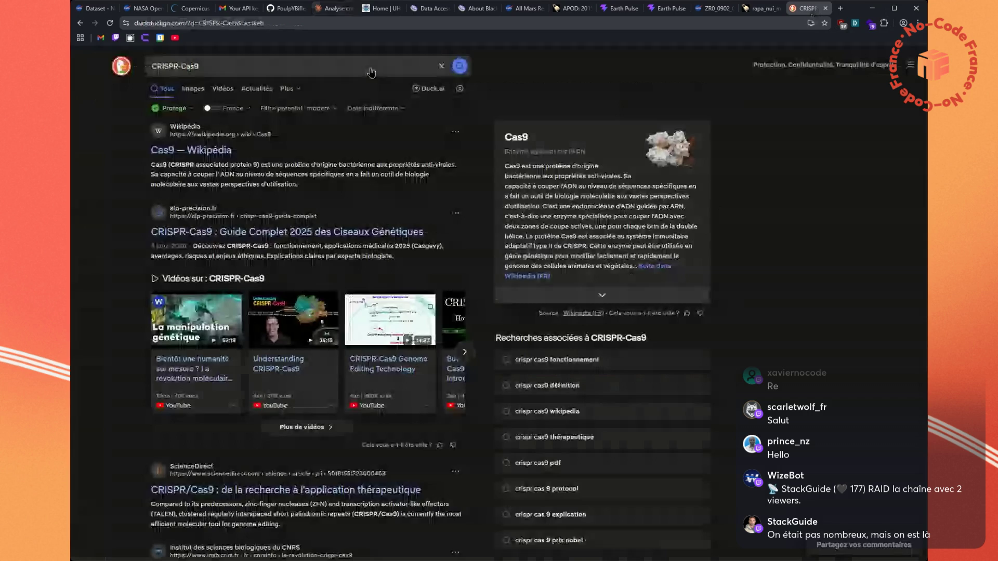
pyautogui.click(217, 70)
pyautogui.hotkey('ctrl', 'v')
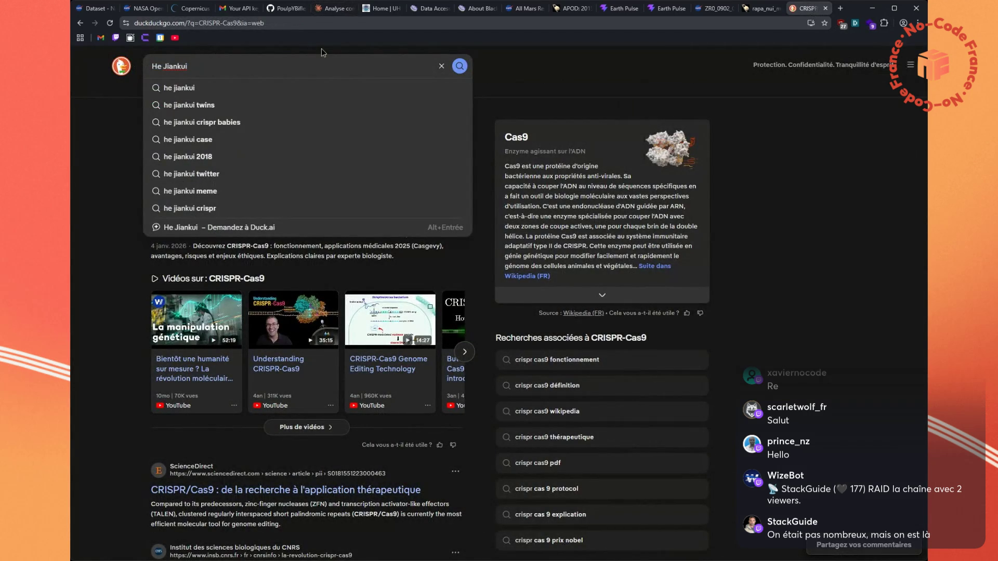
pyautogui.press('Return')
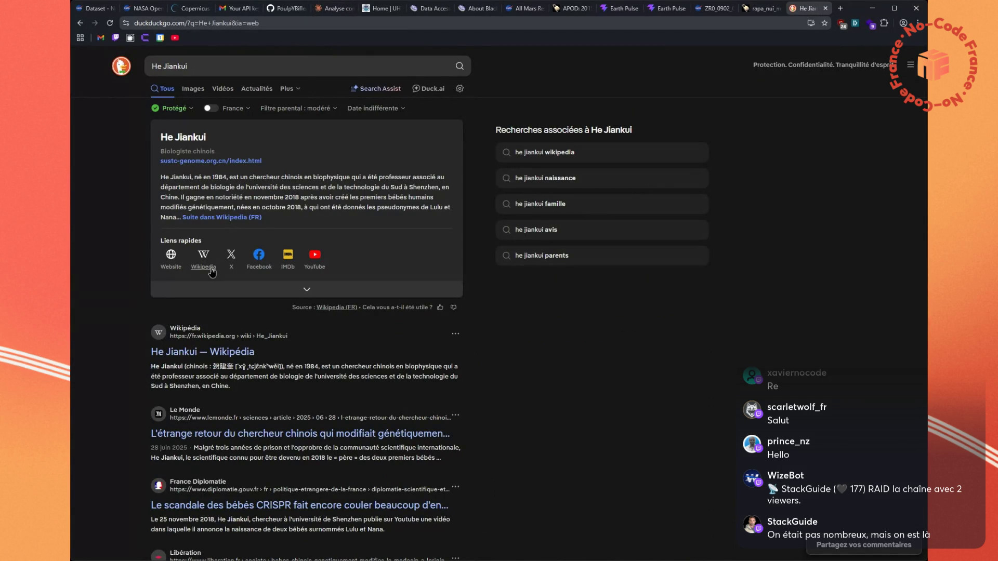
pyautogui.click(189, 358)
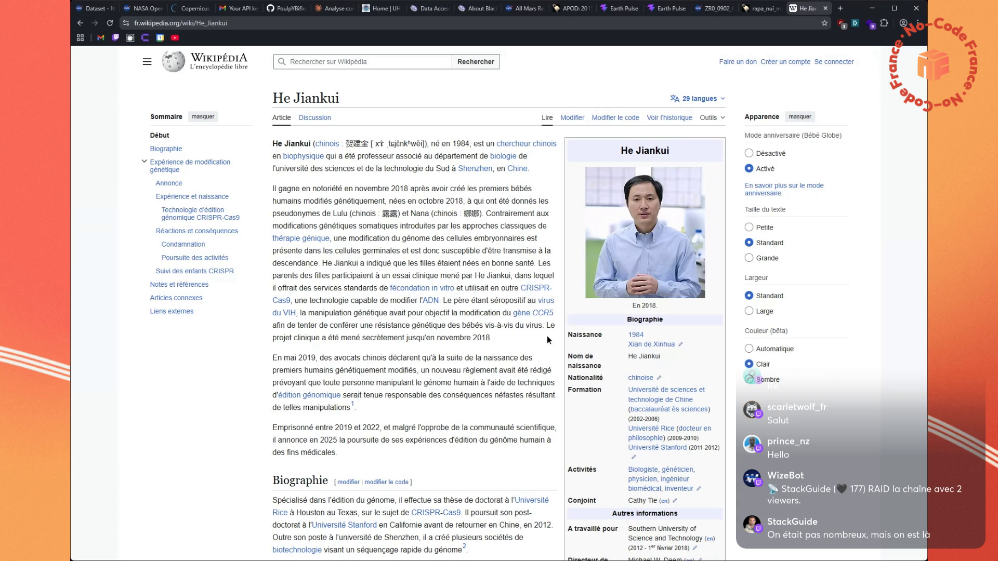
# Read the He Jiankui Wikipédia article down to its Condamnation section
pyautogui.scroll(-2, 515, 342)
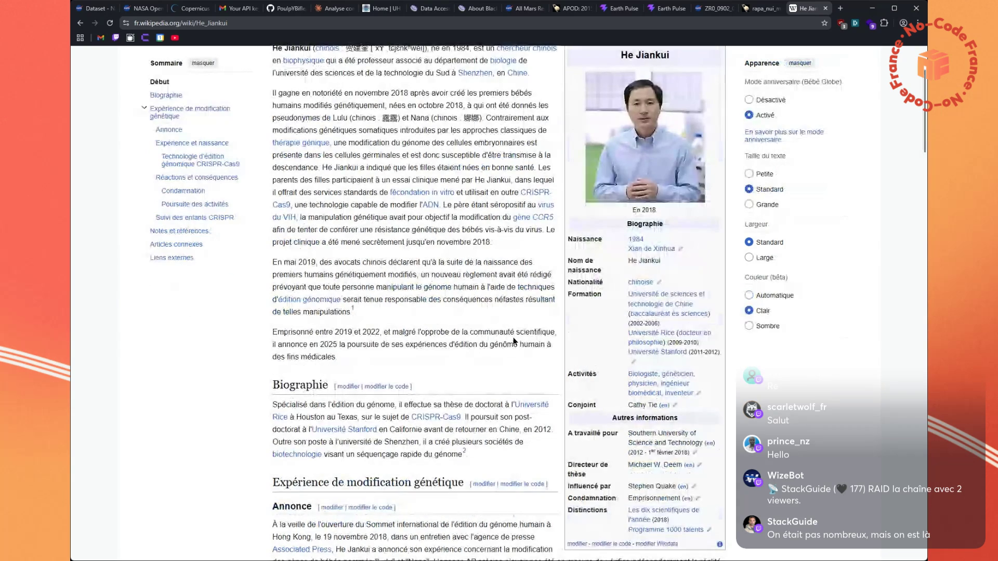
pyautogui.scroll(-4, 514, 341)
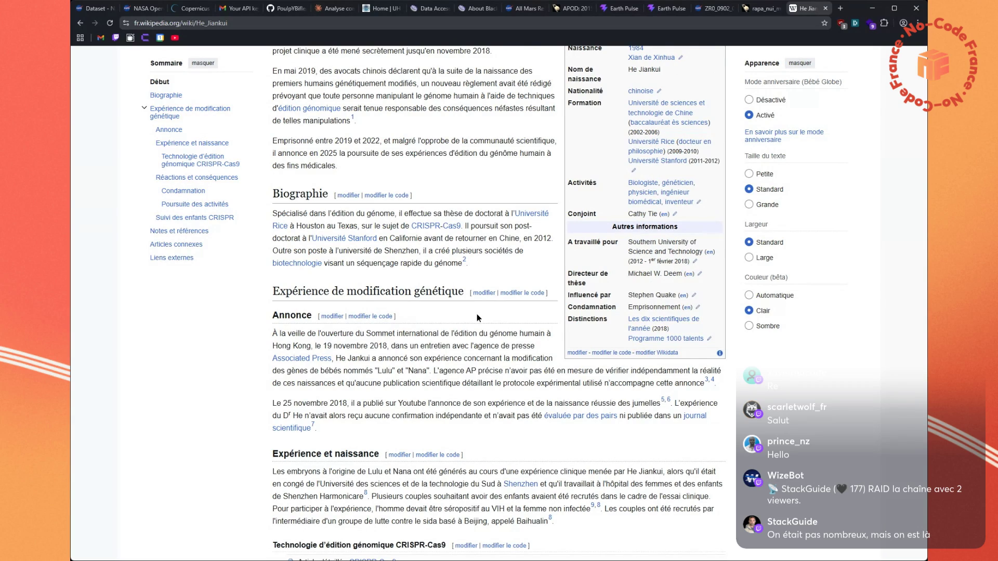
pyautogui.scroll(-2, 476, 314)
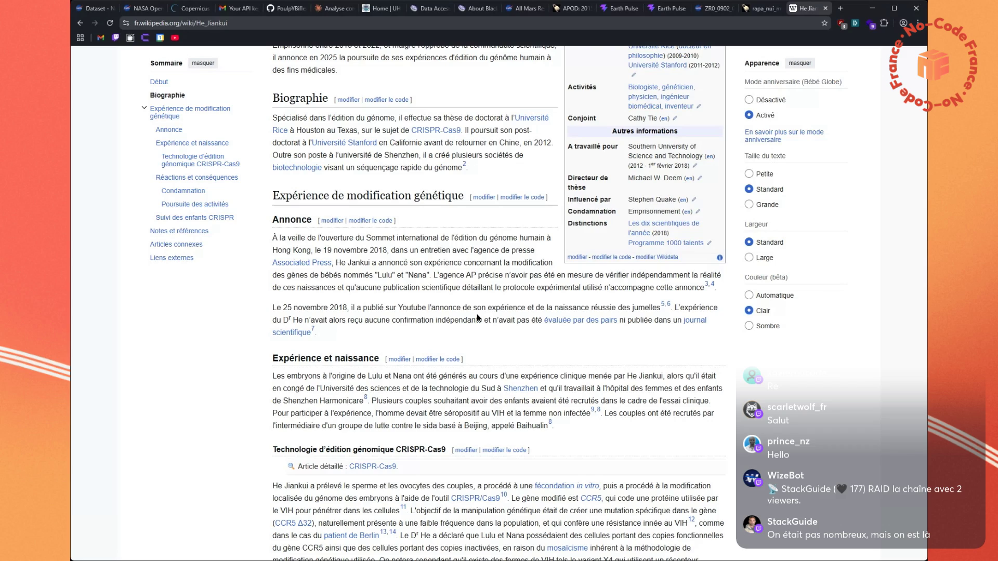
pyautogui.scroll(-1, 477, 318)
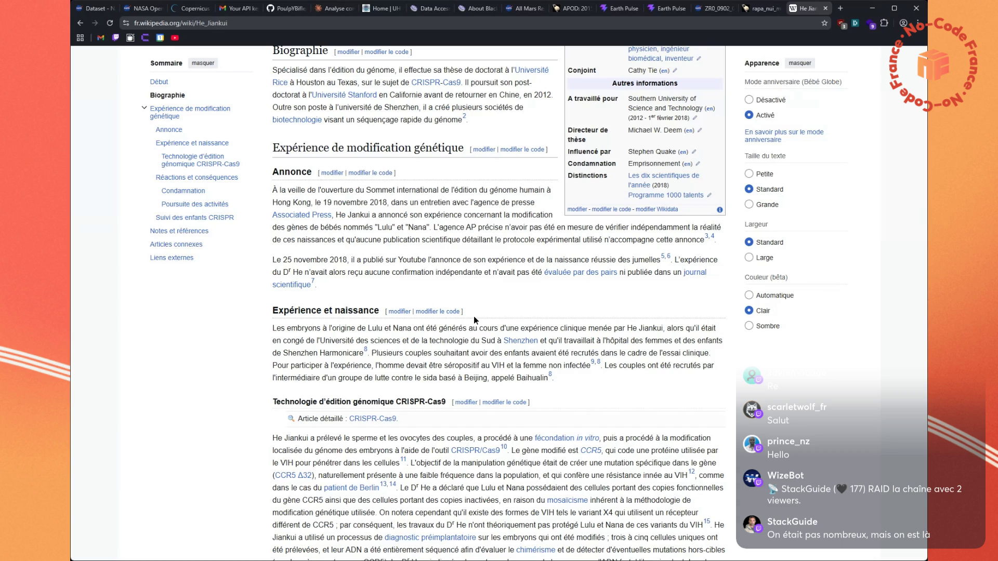
pyautogui.scroll(-1, 474, 316)
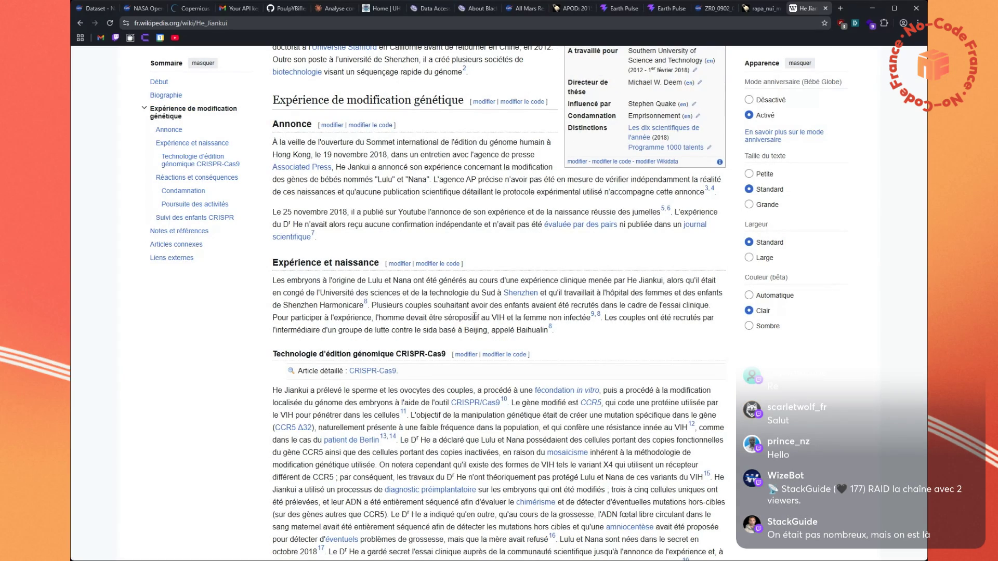
pyautogui.scroll(-2, 474, 316)
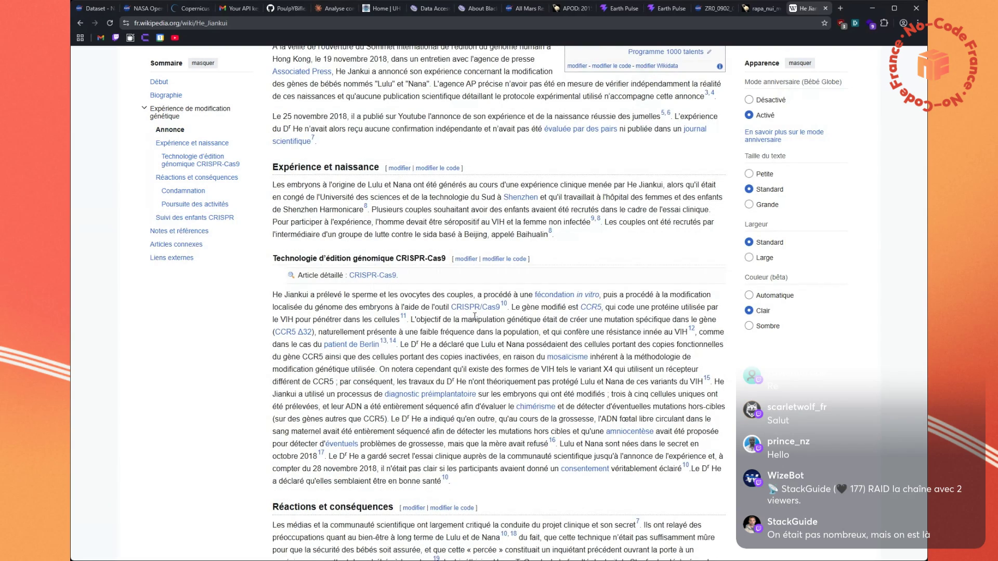
pyautogui.scroll(-4, 474, 316)
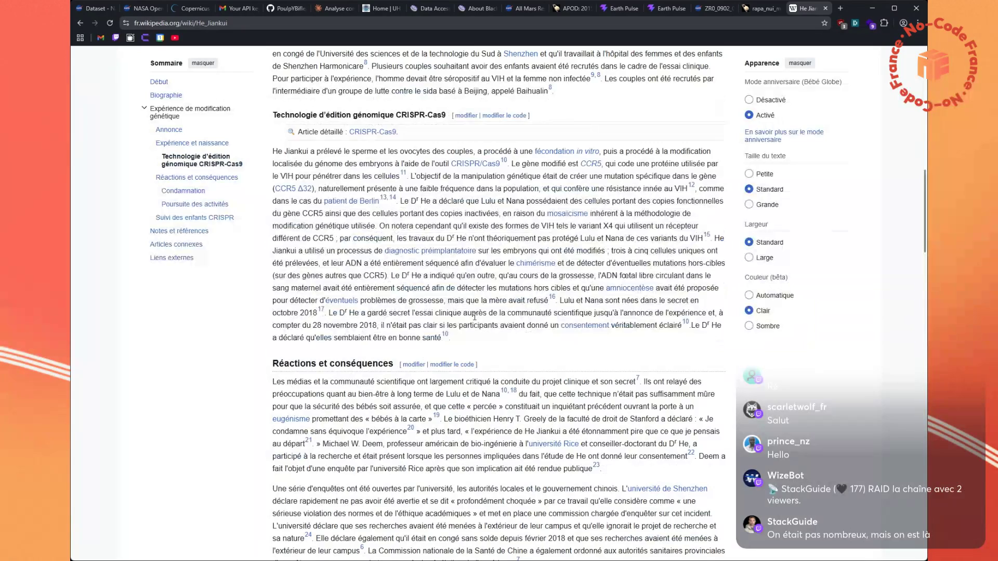
pyautogui.scroll(-8, 474, 317)
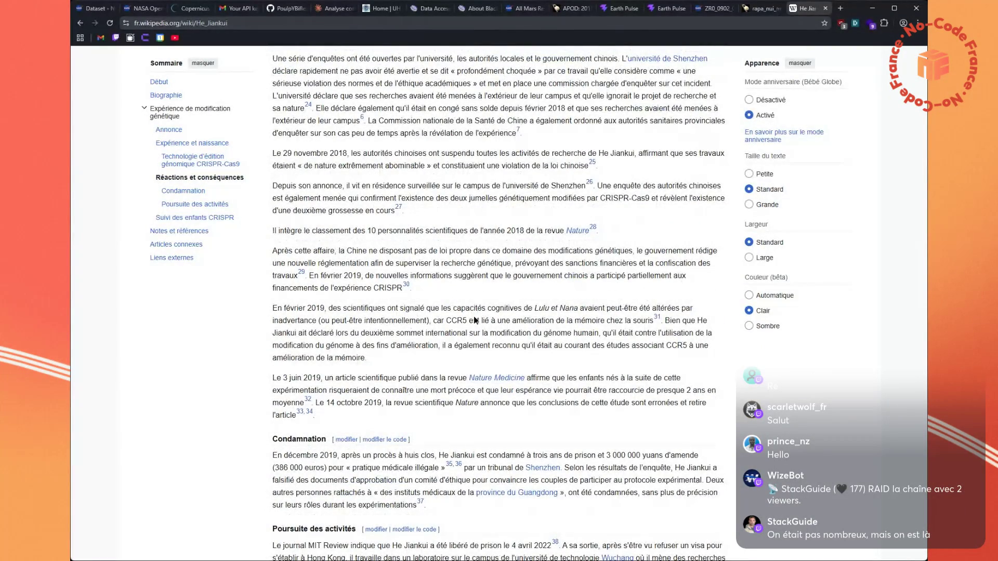
pyautogui.scroll(-7, 474, 320)
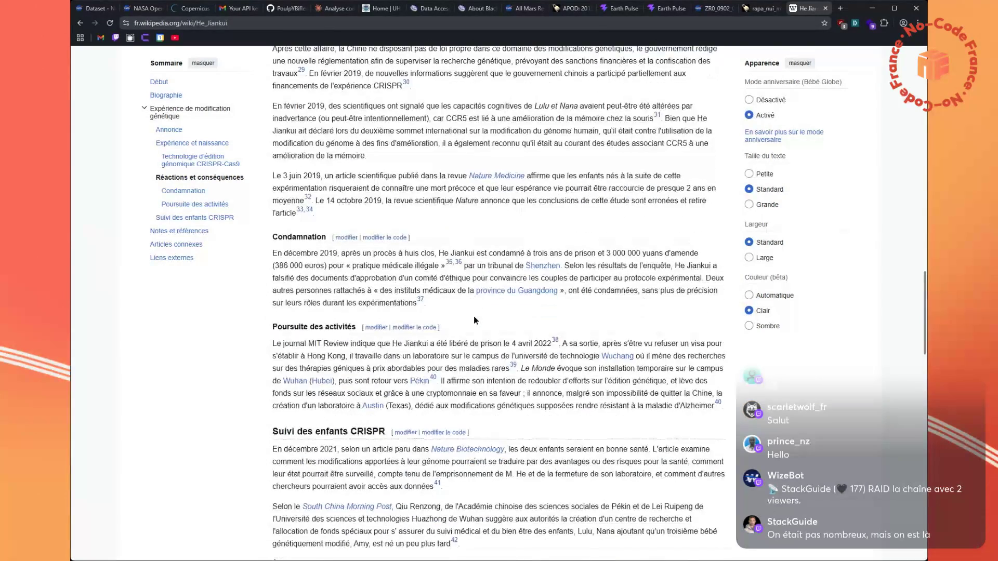
pyautogui.click(335, 11)
# Scroll Claude's biomimicry answer to its closing panspermia paragraph about Curiosity
pyautogui.scroll(-2, 562, 304)
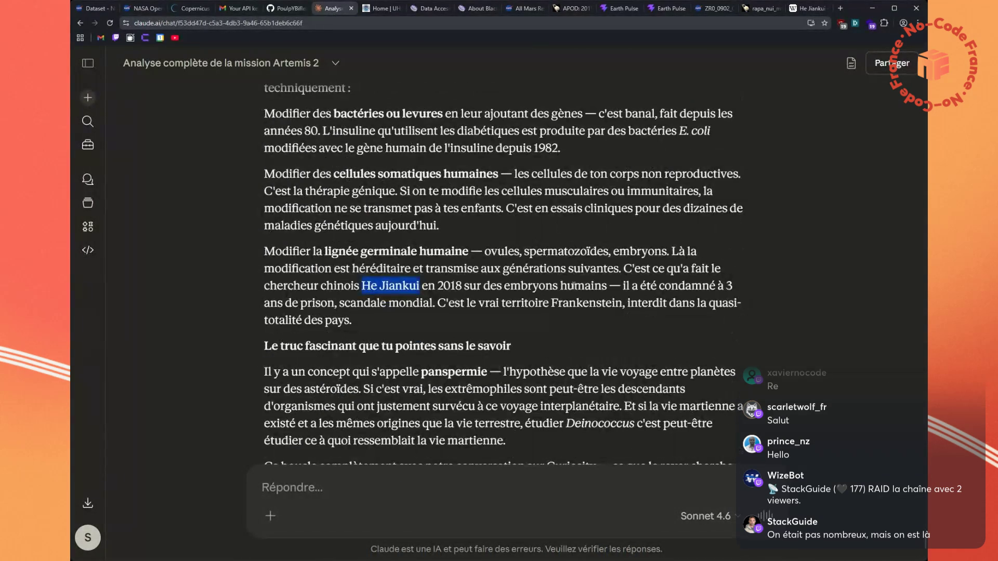
pyautogui.scroll(-2, 500, 225)
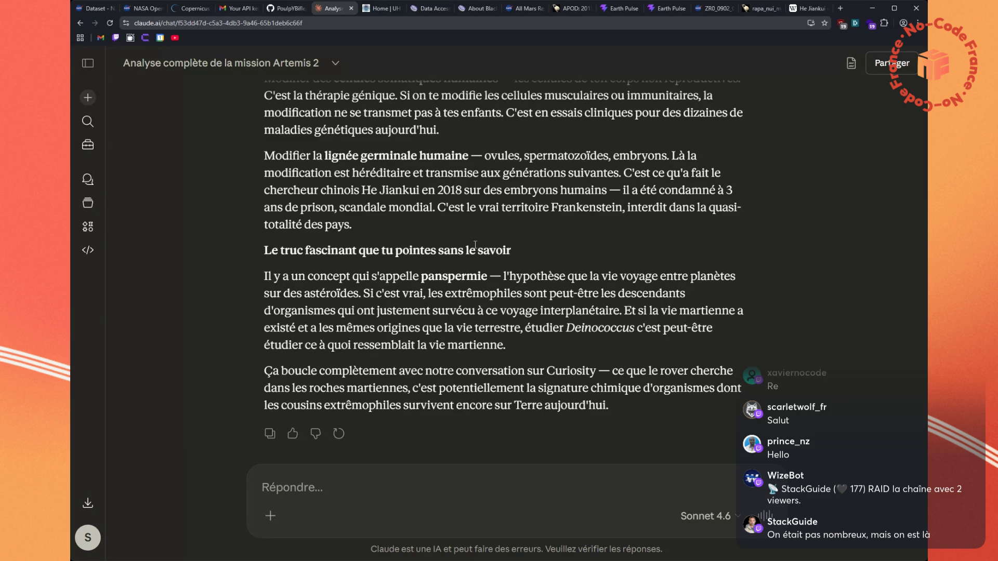
pyautogui.scroll(-2, 526, 323)
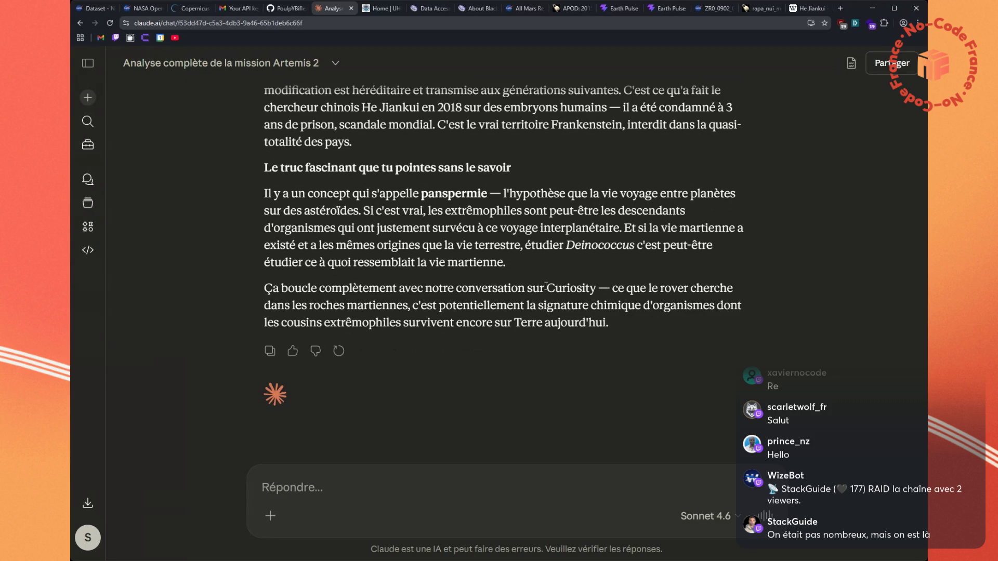
pyautogui.scroll(1, 479, 354)
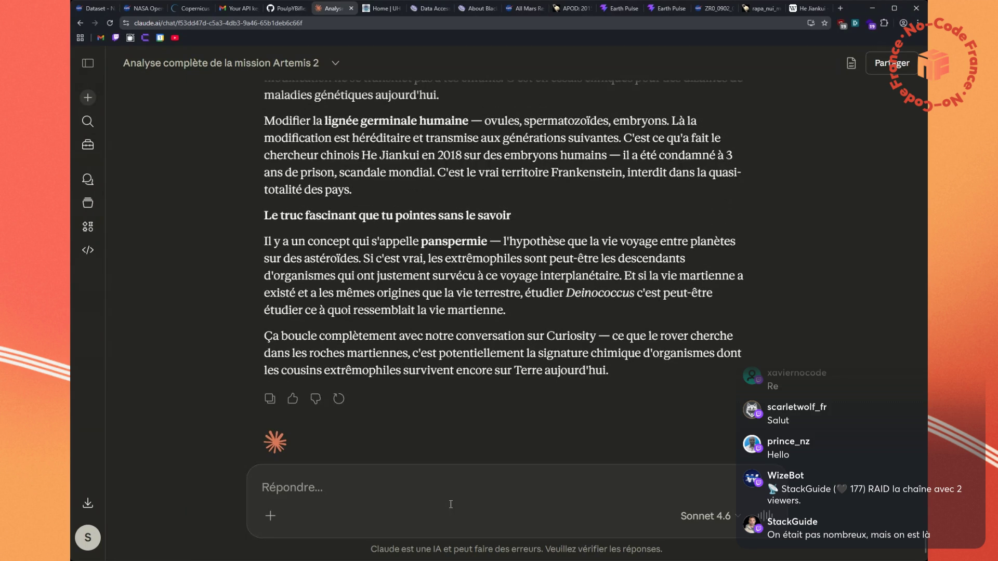
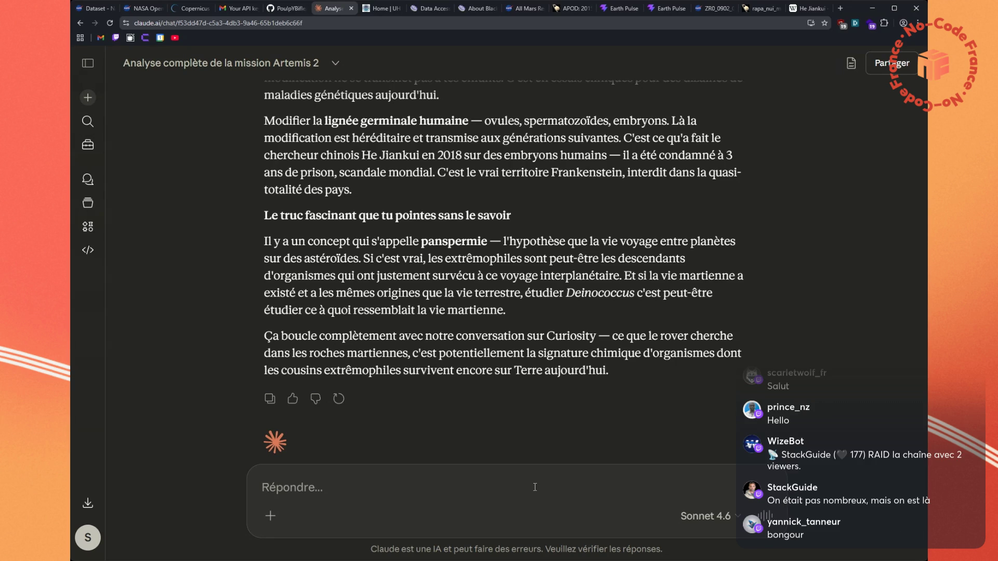
# Ask Claude the robotics follow-up question and copy the first Neuralink patient's name from its answer
pyautogui.write('Et autre question, tu vois là actuellement la robotique c’était surtout utilisé dans des grosses industries, des grands groupes, des trucs à la pointe etc. De plus en plus il y a des projets au peu de sources où tu peux commander des prêts en robotique, tu demandes une IA de coder un truc et t’arrives à faire bouger une main à travers une webcam. Est-ce que ces choses là, bon je te dis pas que ce soit dans 10 ans et dans 20 ans, mais qu’il y ait des sortes d’outils no code, enfin pas no code mais du coup code, et qui permettent du coup que toi-même tu puisses t’auto-modifier, un peu comme on peut retrouver ça dans les jeux vidéo, Deus Ex, Cyberpunk et ce genre de trucs, ou c’est complètement fantasmagorique ce que je viens de te dire ?')
pyautogui.press('Return')
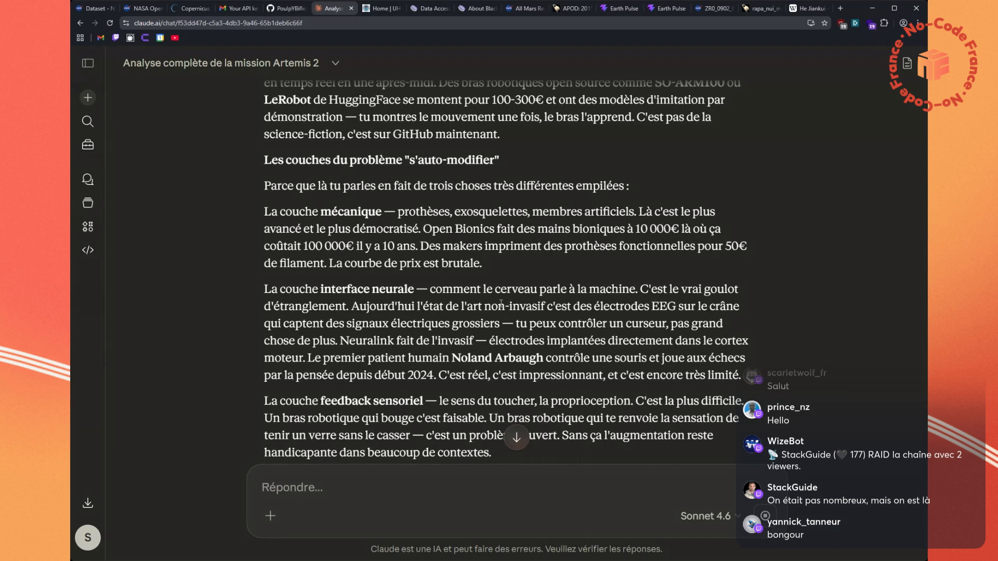
pyautogui.moveTo(455, 359); pyautogui.dragTo(530, 361)
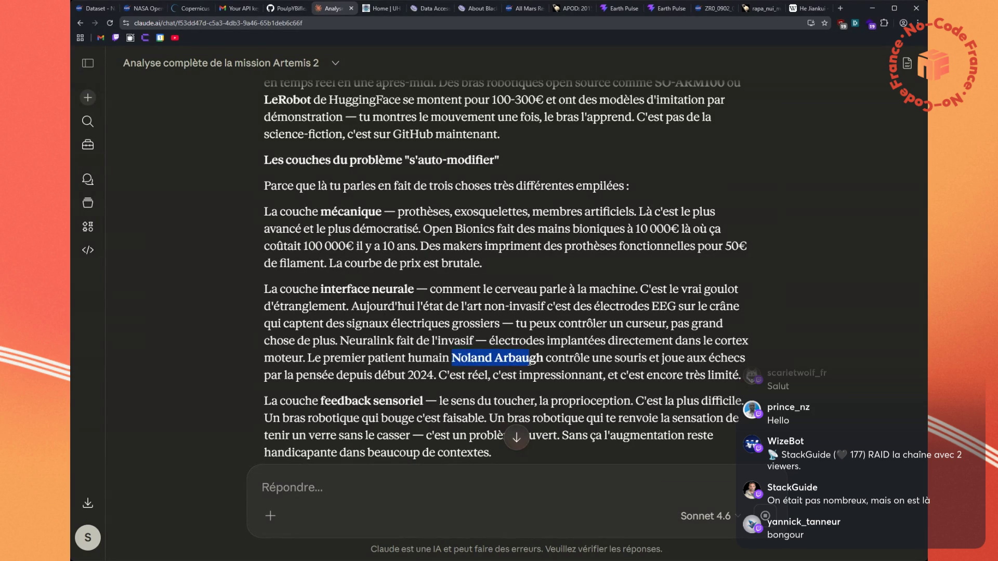
pyautogui.hotkey('ctrl', 'Tab')
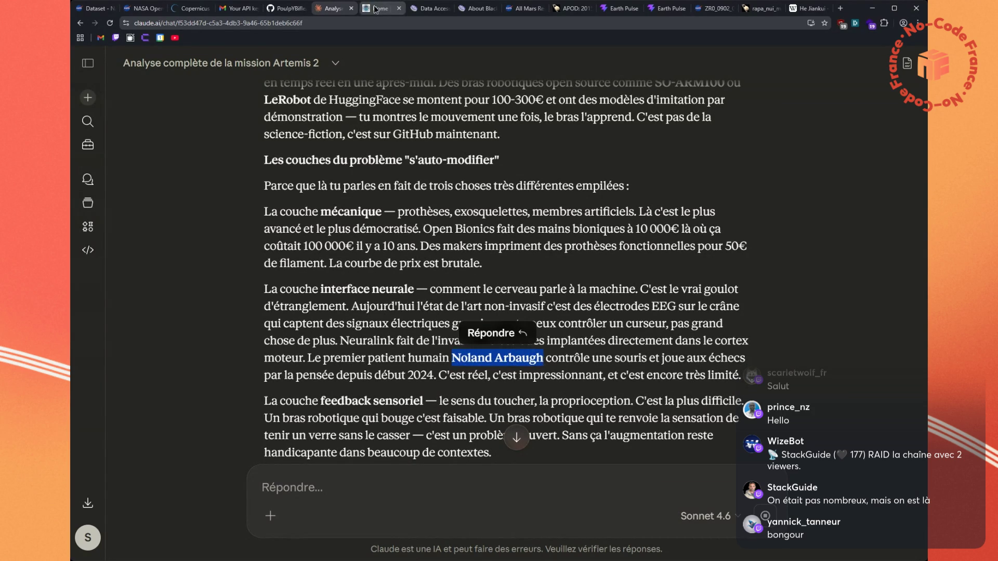
# Search YouTube for the patient's name and open 'First person to receive the Neuralink implant shares his story'
pyautogui.click(175, 39)
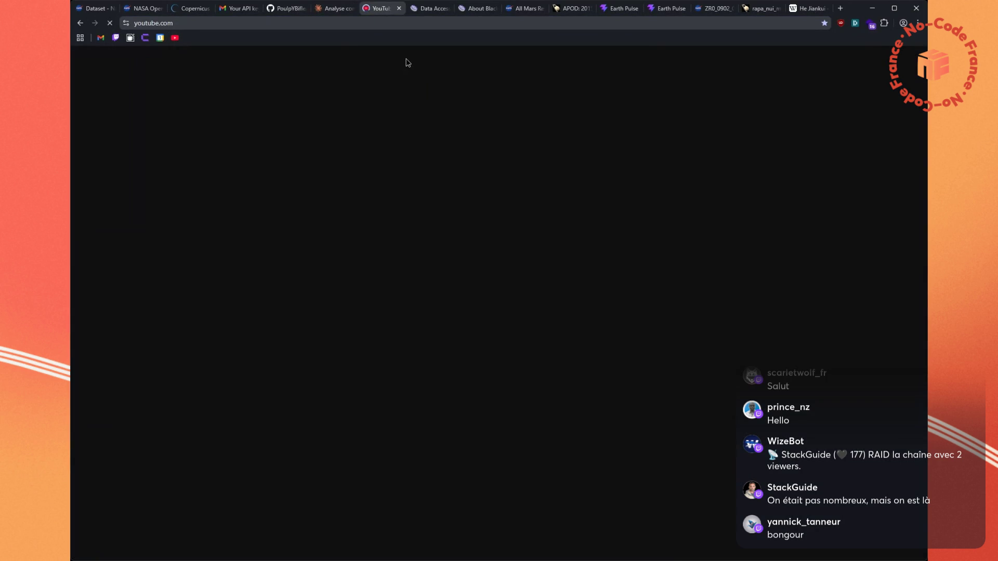
pyautogui.click(439, 64)
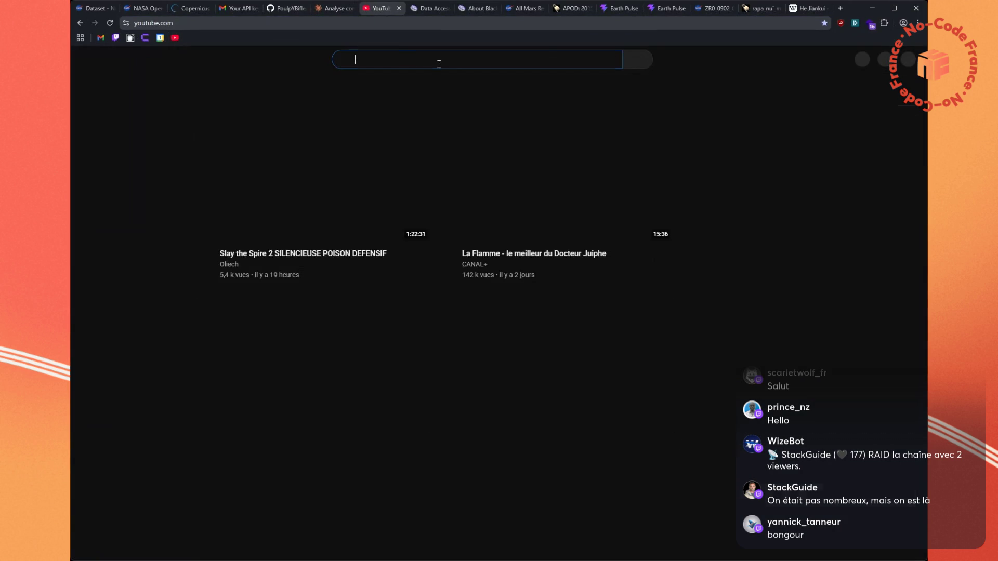
pyautogui.write('Noland Arbaugh')
pyautogui.click(621, 61)
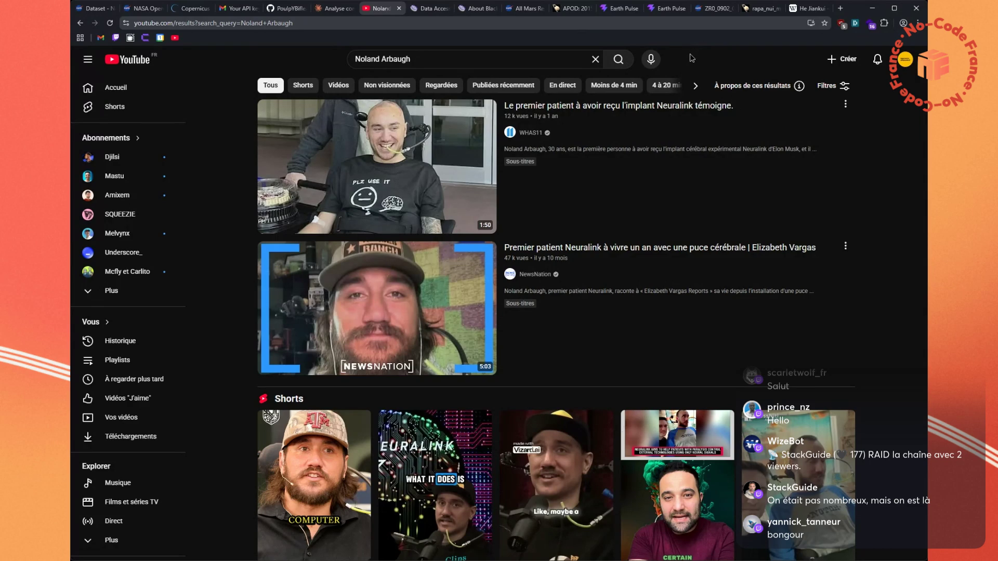
pyautogui.click(670, 108)
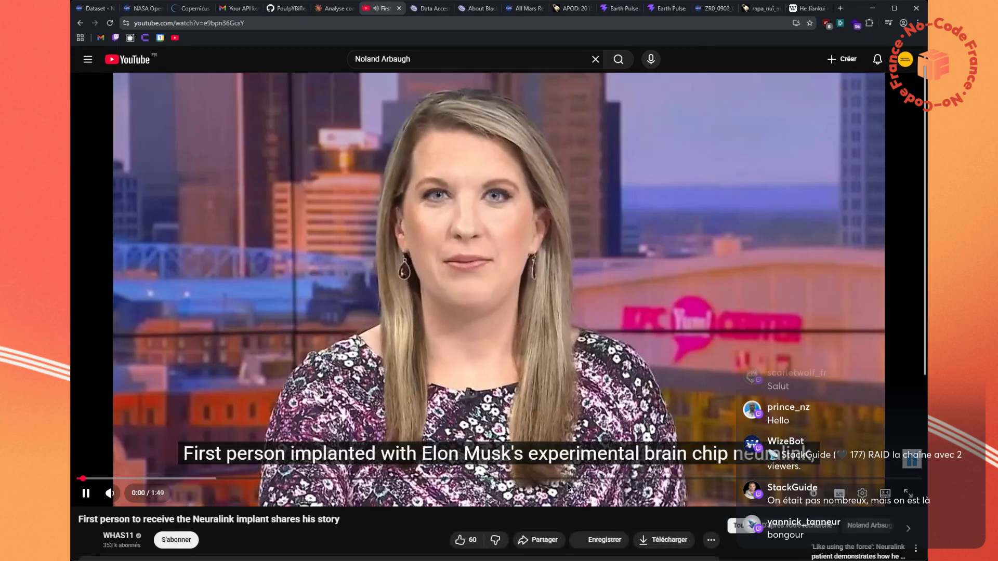
# Bring up the player's playback speed options, then focus the YouTube search bar
pyautogui.click(862, 493)
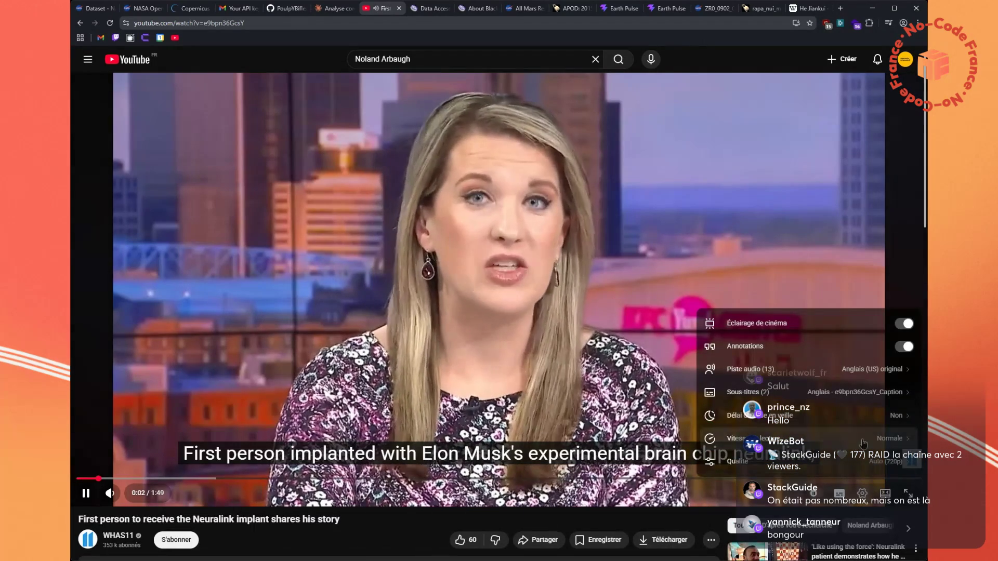
pyautogui.click(879, 457)
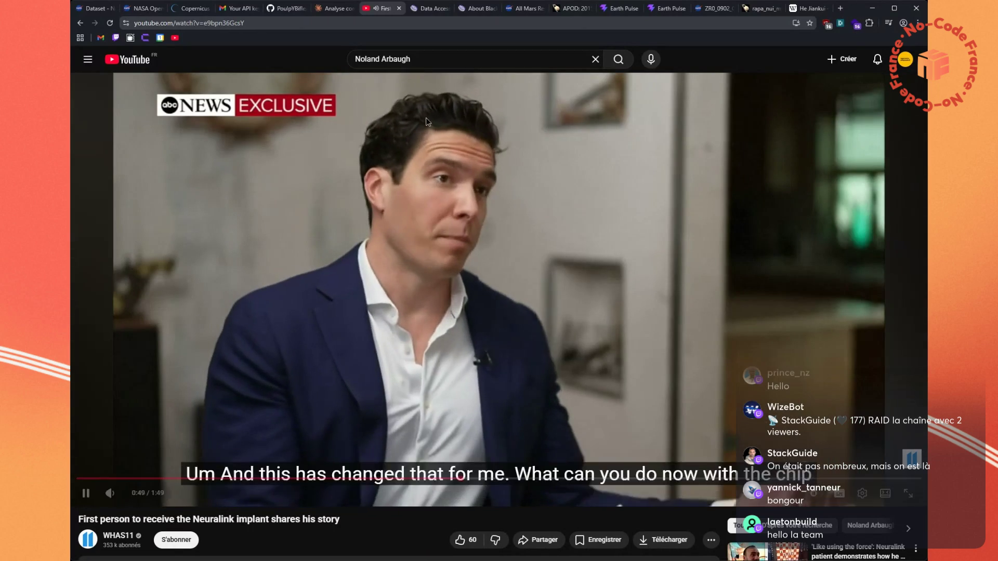
pyautogui.press('/')
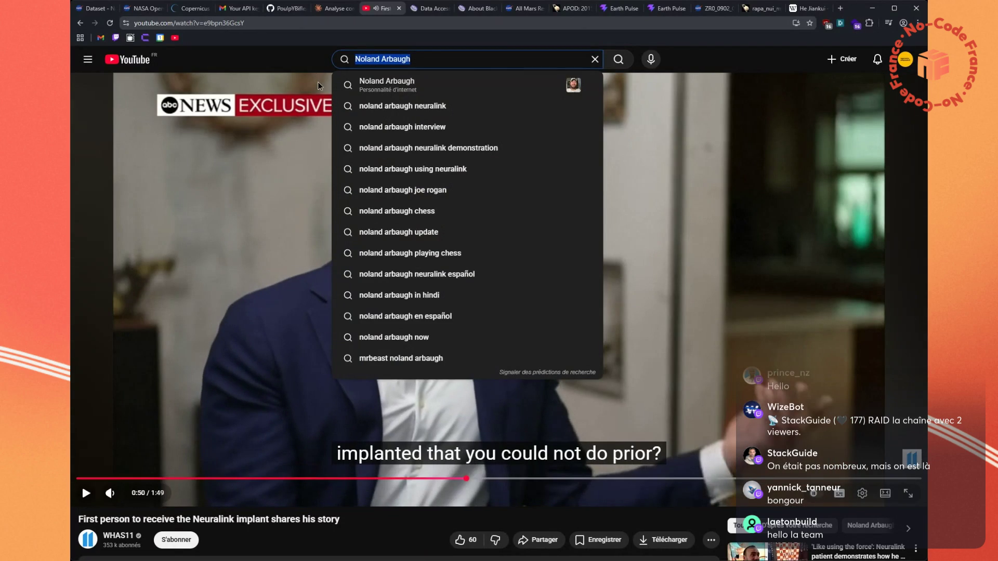
# Search YouTube for 'streameuse dark souls brain' and open 'How I Play Elden Ring With My Mind (EEG)'
pyautogui.write('streame')
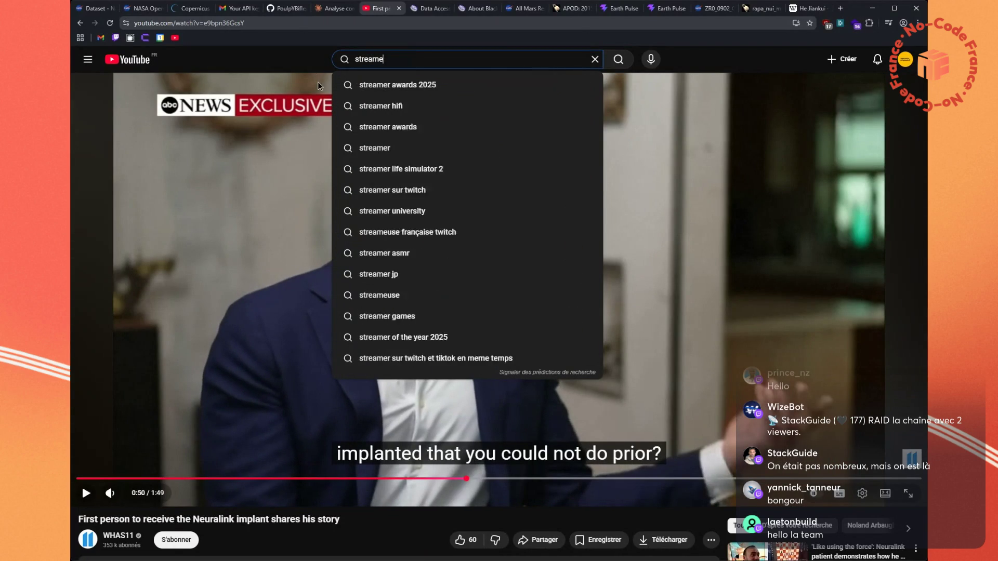
pyautogui.write('use dark souls ')
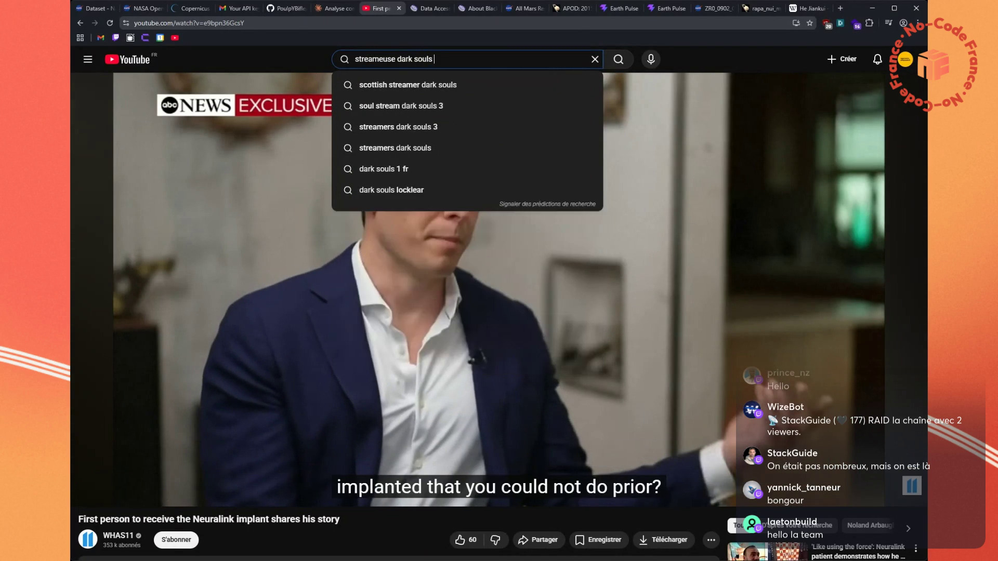
pyautogui.write('brain')
pyautogui.press('Return')
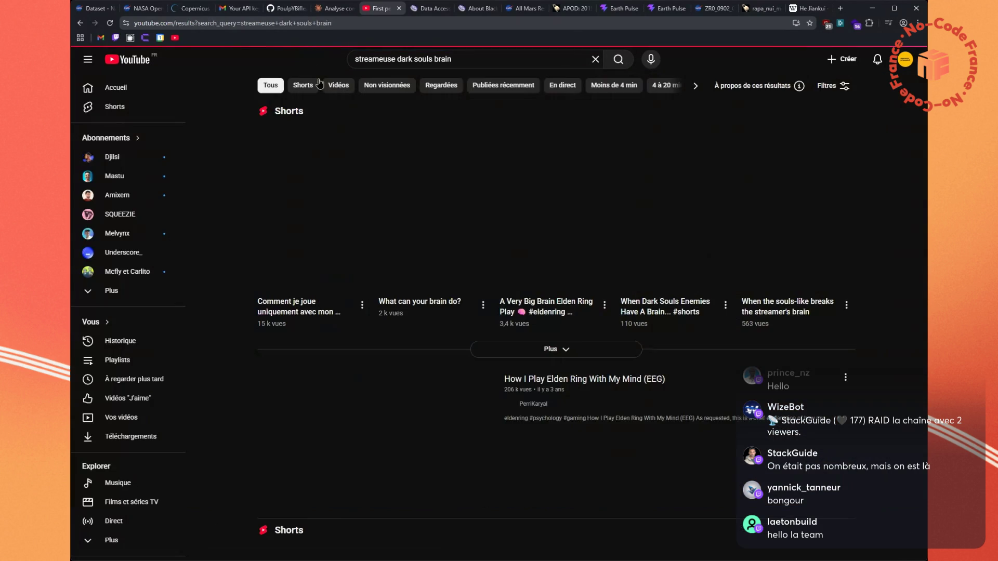
pyautogui.click(693, 384)
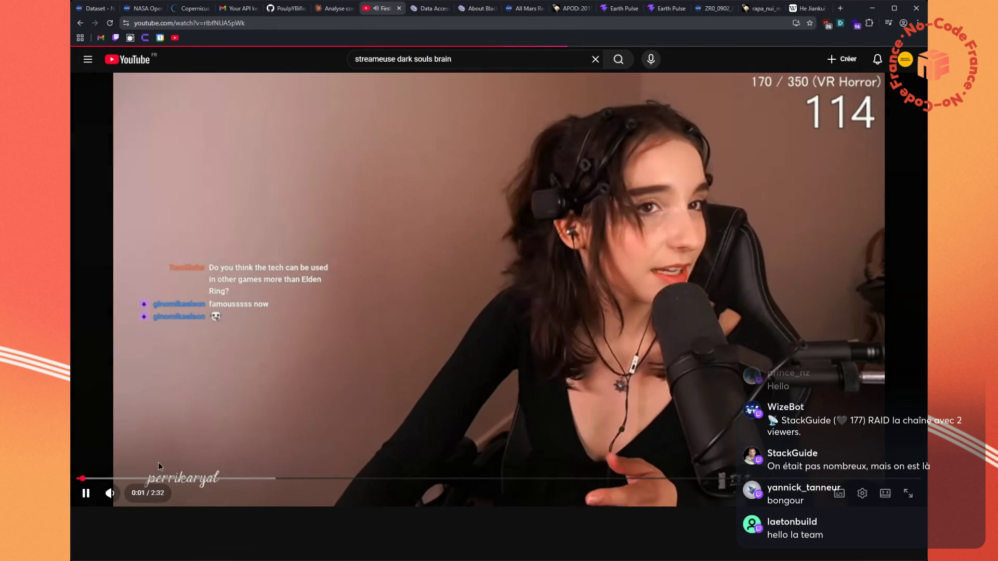
# Skim the video from 0:26 and the 0:40 gameplay, pausing at 1:10 and finally at 1:33
pyautogui.click(208, 479)
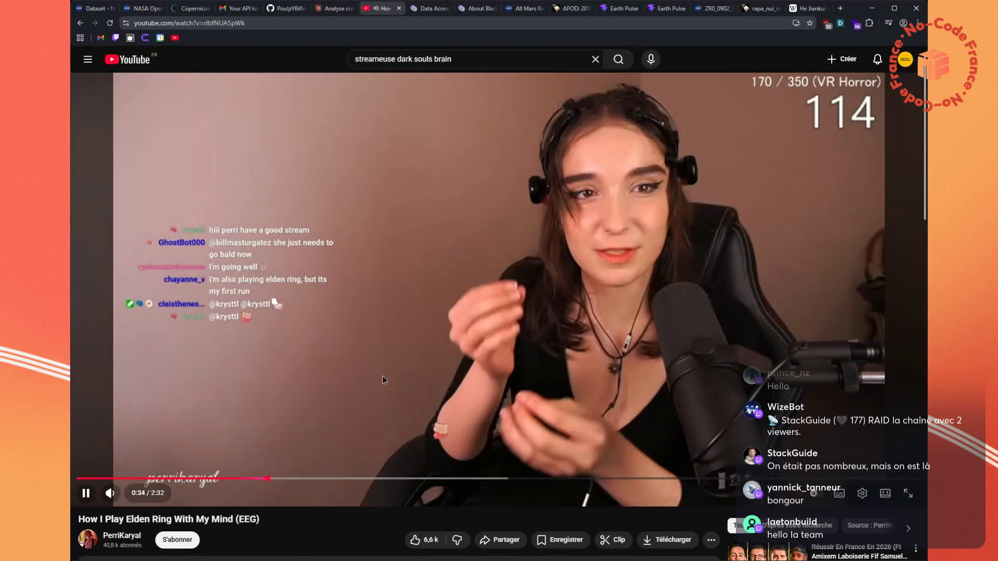
pyautogui.click(415, 340)
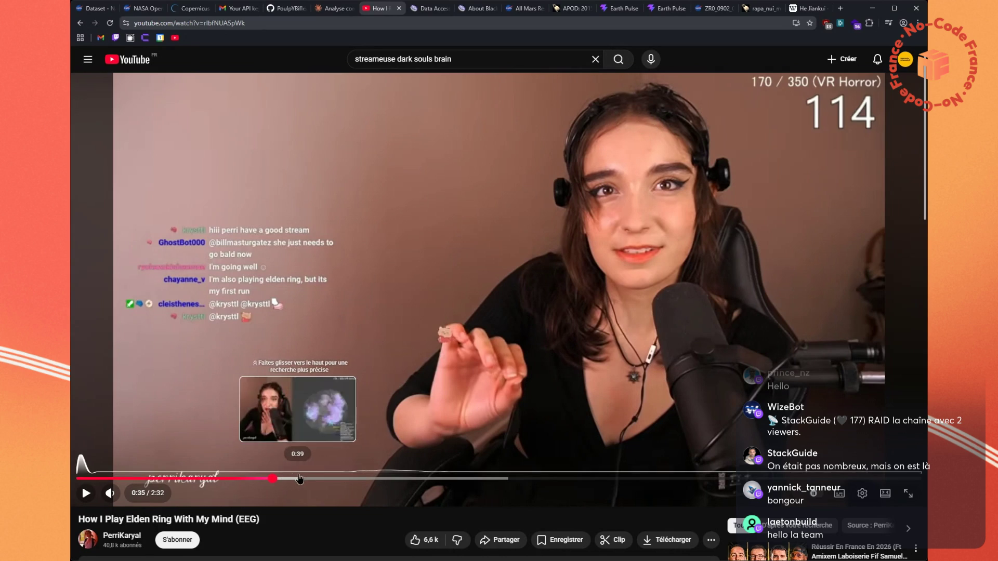
pyautogui.click(301, 479)
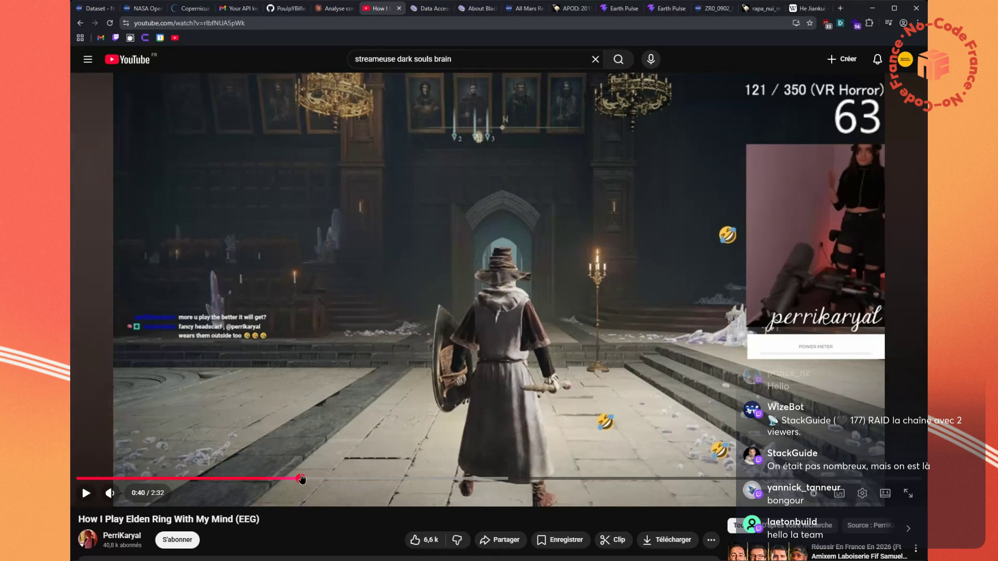
pyautogui.click(486, 324)
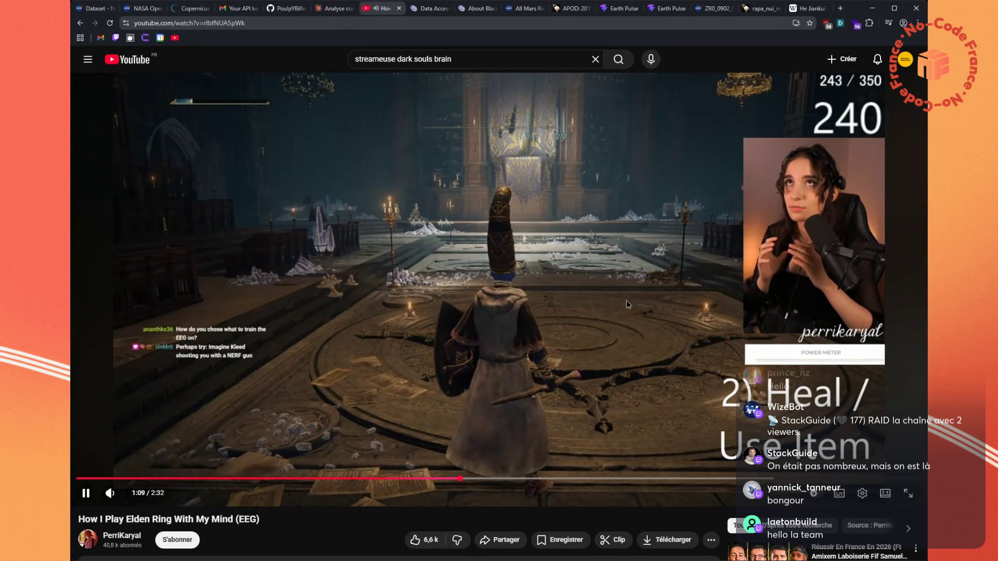
pyautogui.click(799, 237)
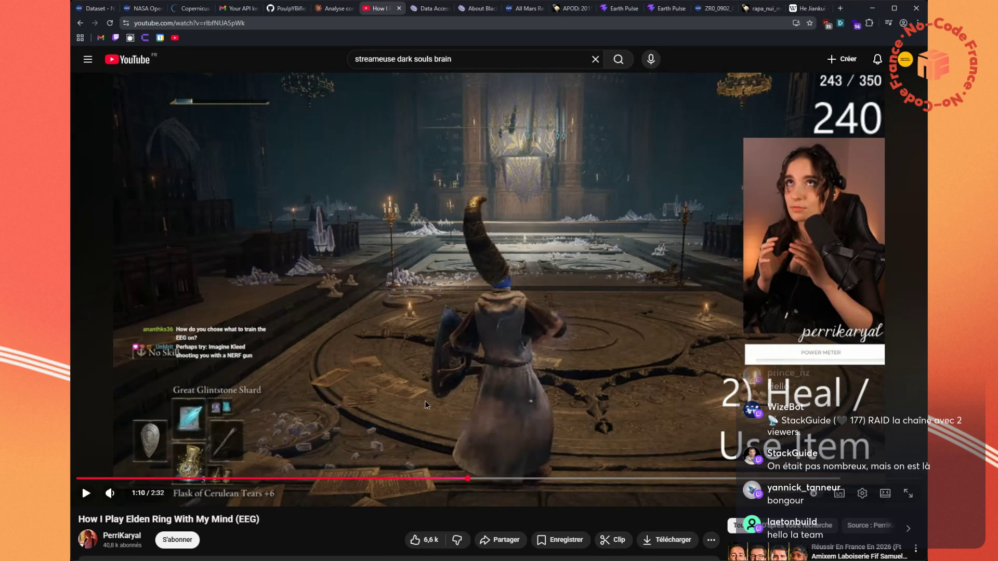
pyautogui.click(545, 397)
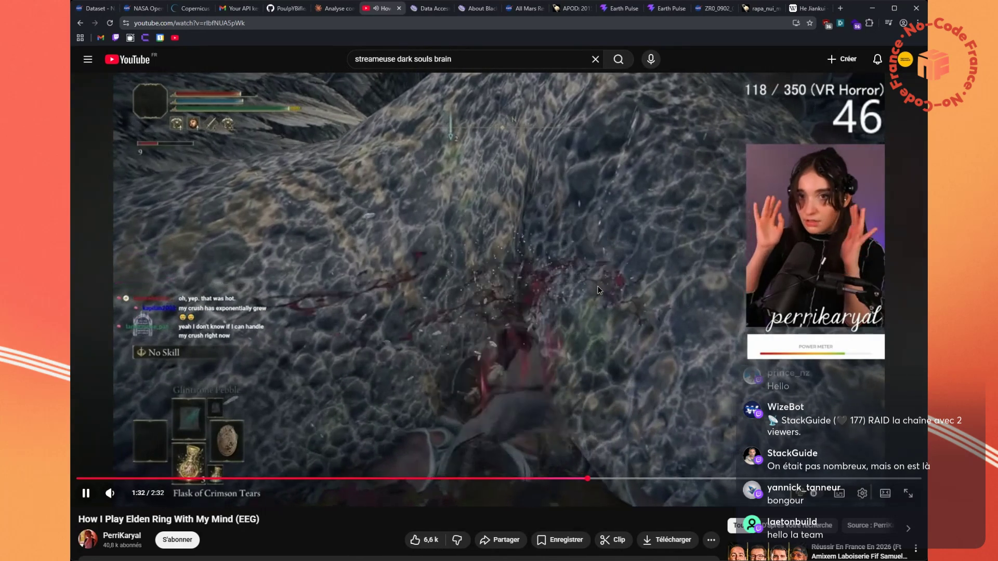
pyautogui.click(591, 287)
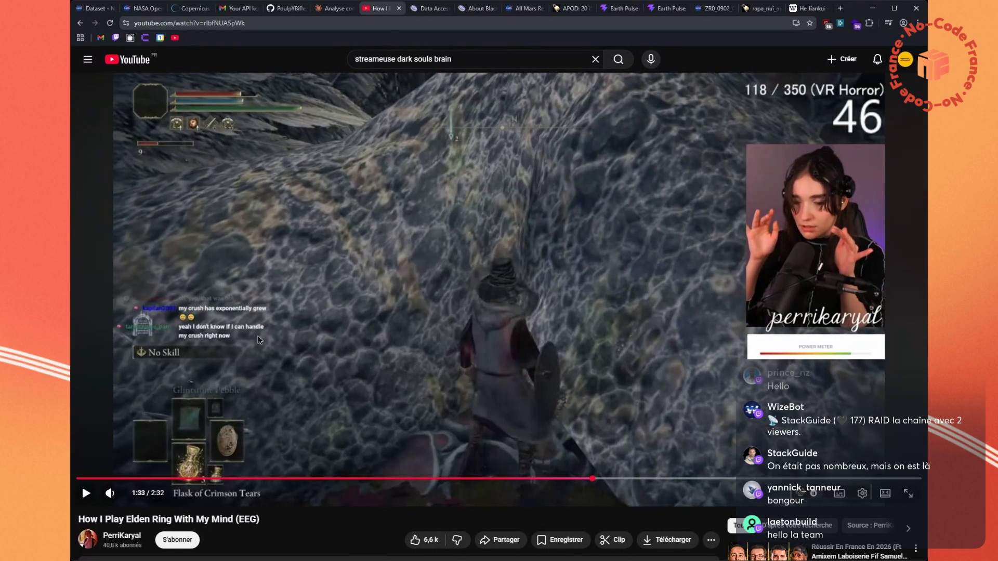
# Read Claude's robotics answer down to augmentation and select the sentence about magnetic implants
pyautogui.click(332, 8)
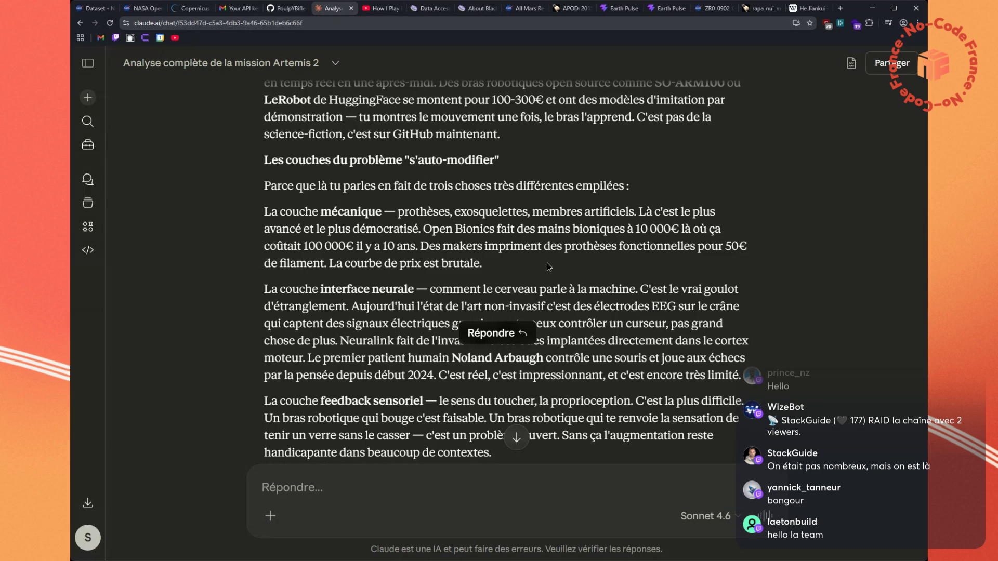
pyautogui.scroll(-1, 547, 263)
pyautogui.scroll(-1, 547, 258)
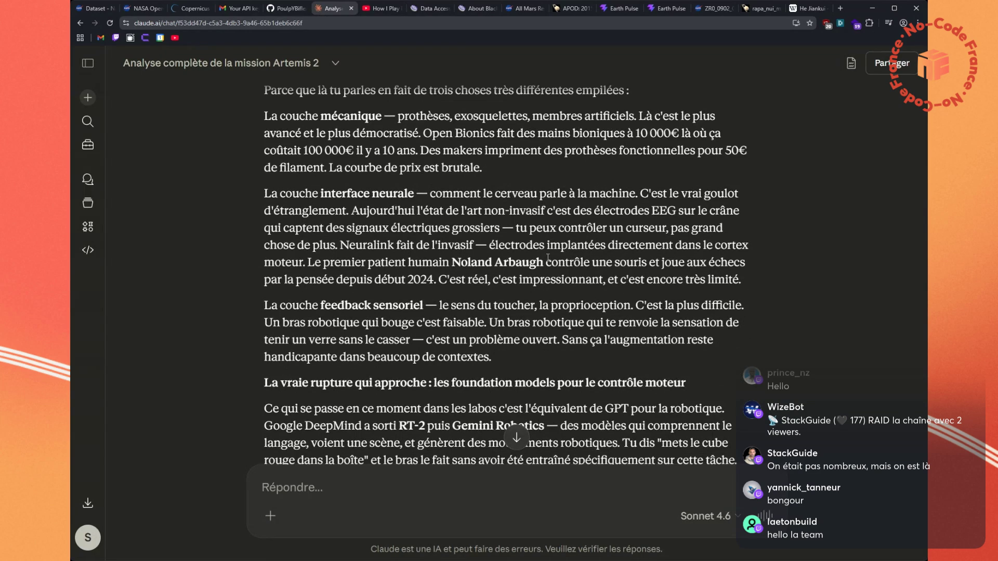
pyautogui.scroll(-1, 548, 258)
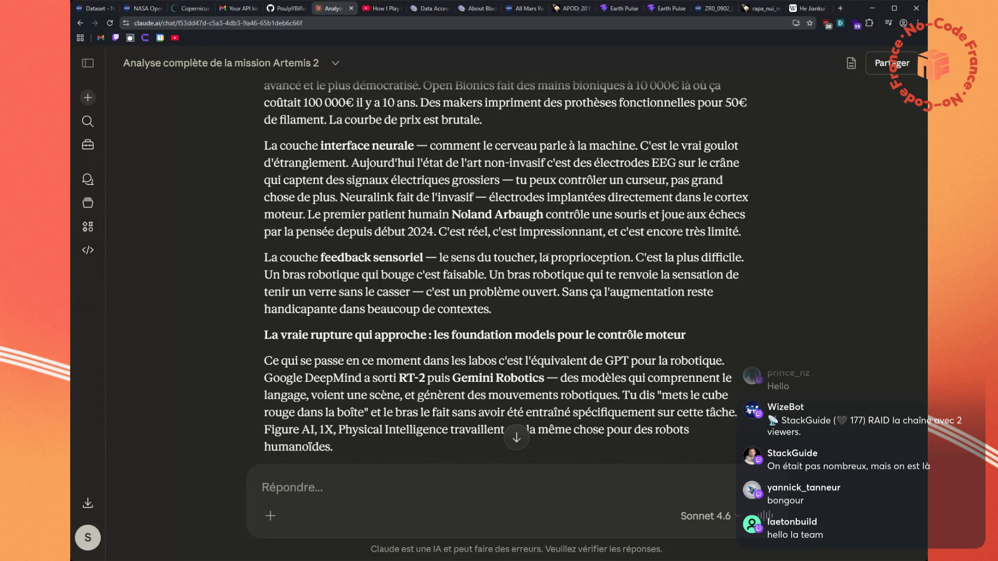
pyautogui.scroll(-1, 547, 257)
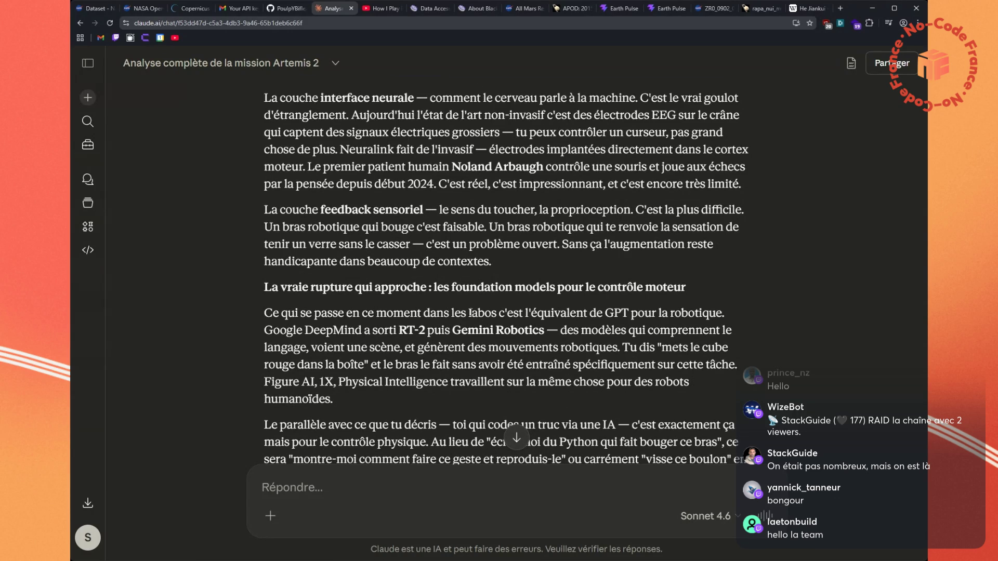
pyautogui.scroll(-2, 470, 313)
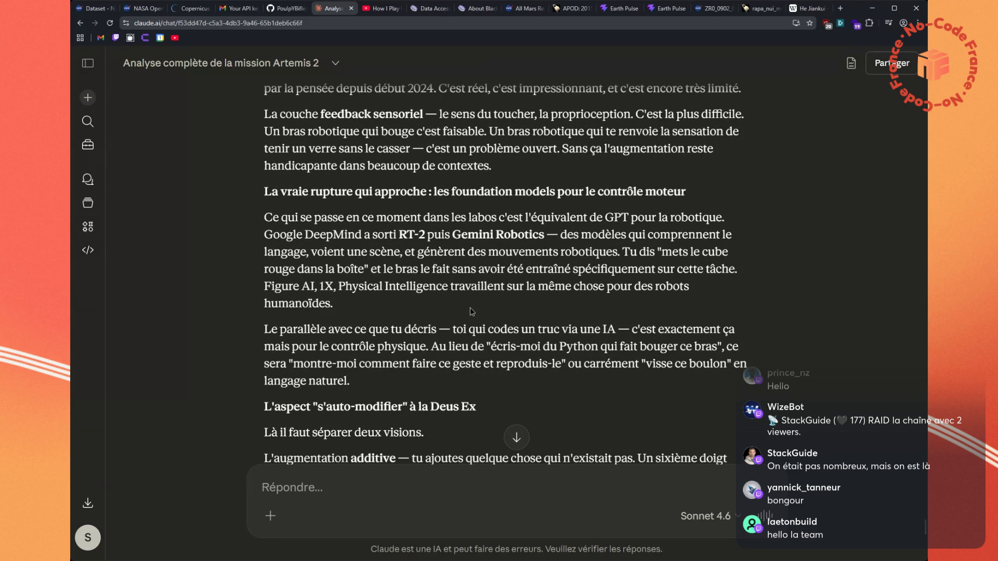
pyautogui.scroll(-3, 471, 311)
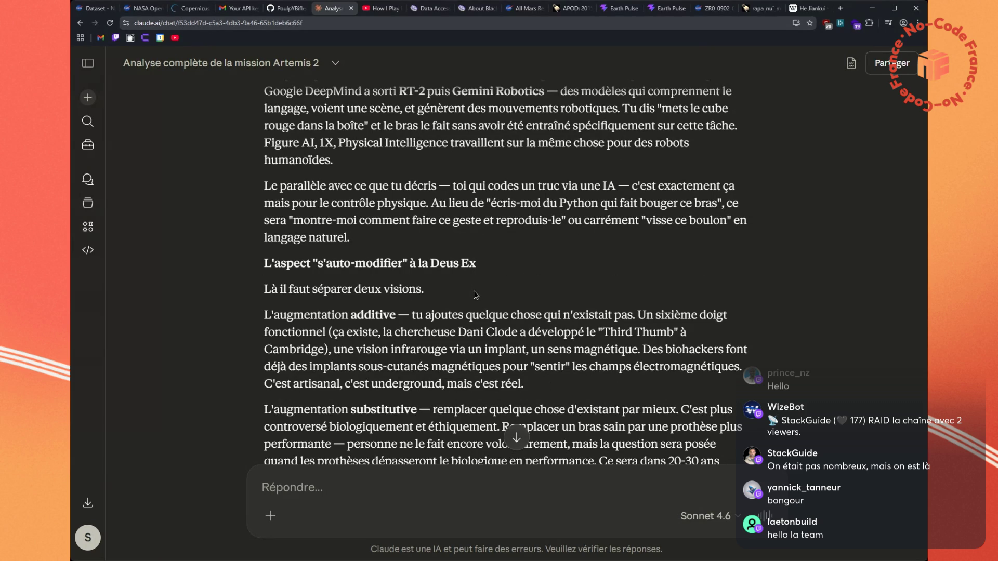
pyautogui.scroll(-1, 473, 295)
pyautogui.moveTo(533, 340)
pyautogui.mouseDown()
pyautogui.moveTo(432, 319)
pyautogui.moveTo(264, 318)
pyautogui.mouseUp()
pyautogui.click(382, 8)
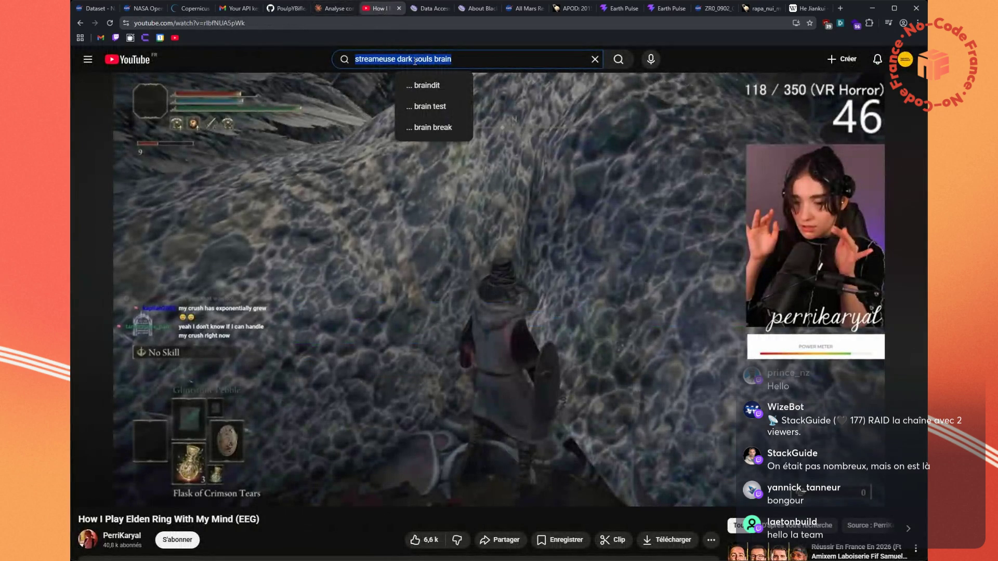
# Find the Deus Ex Silicium channel and play its subcutaneous bio implant video from the Vidéos list
pyautogui.write('deus ex silicium')
pyautogui.press('Return')
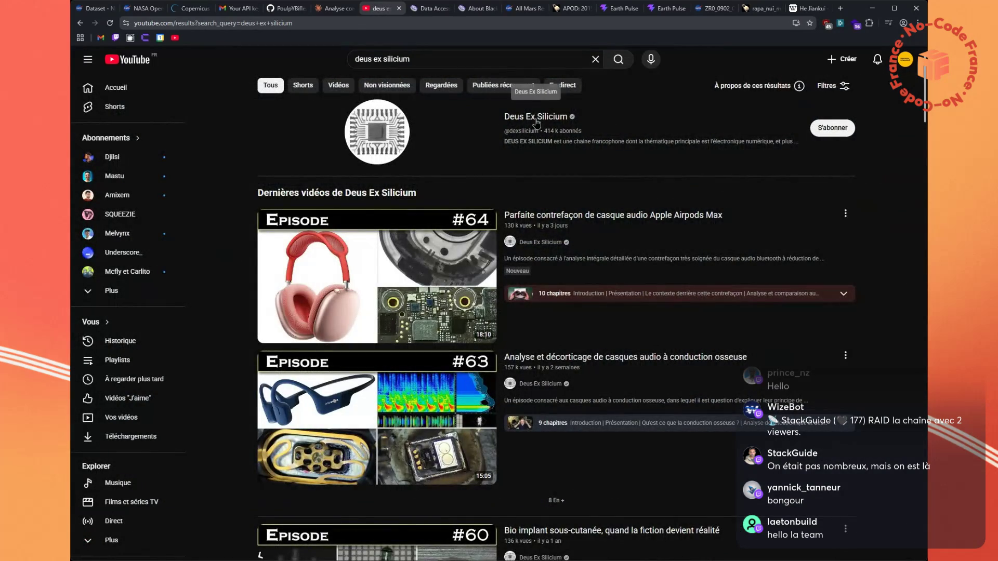
pyautogui.click(536, 117)
pyautogui.click(298, 284)
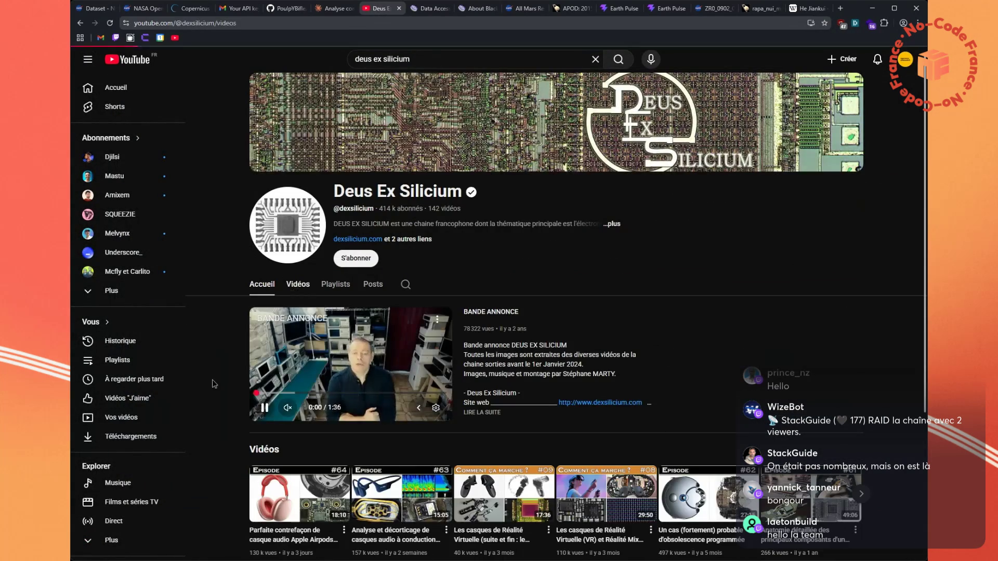
pyautogui.scroll(-4, 617, 282)
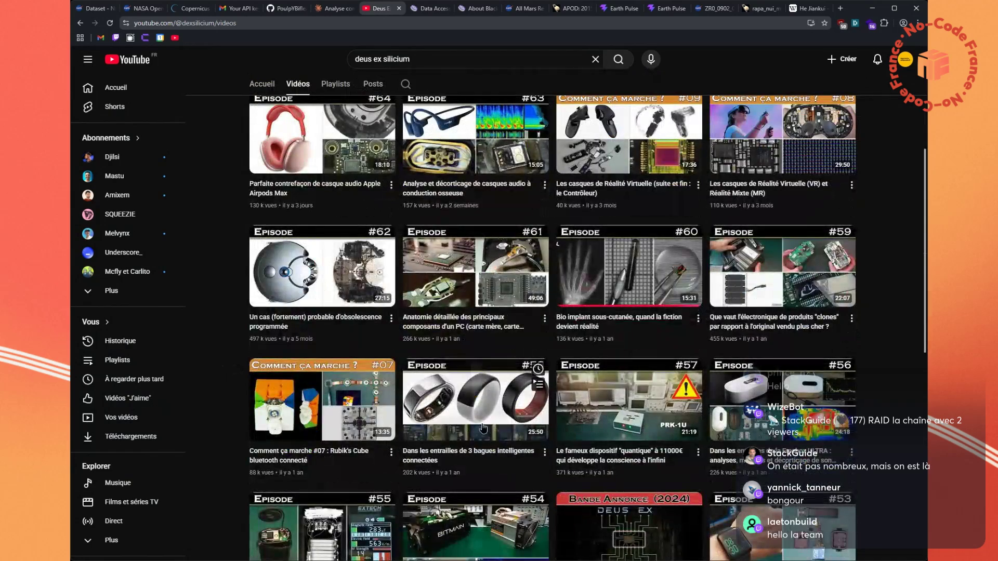
pyautogui.click(617, 281)
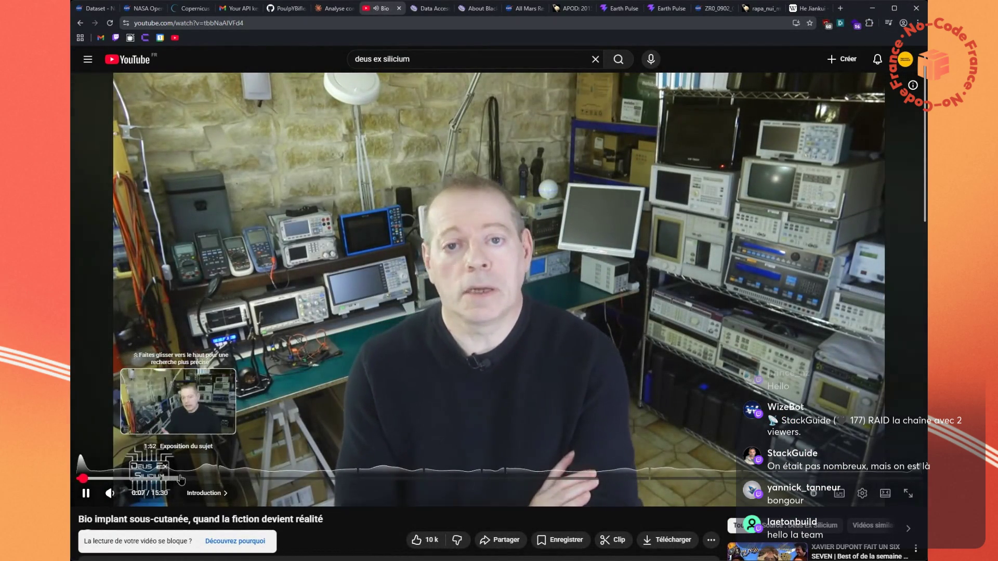
# Jump to the SPARK 2 and subcutaneous implantation chapters, pausing on implant photos and at 5:42
pyautogui.click(230, 479)
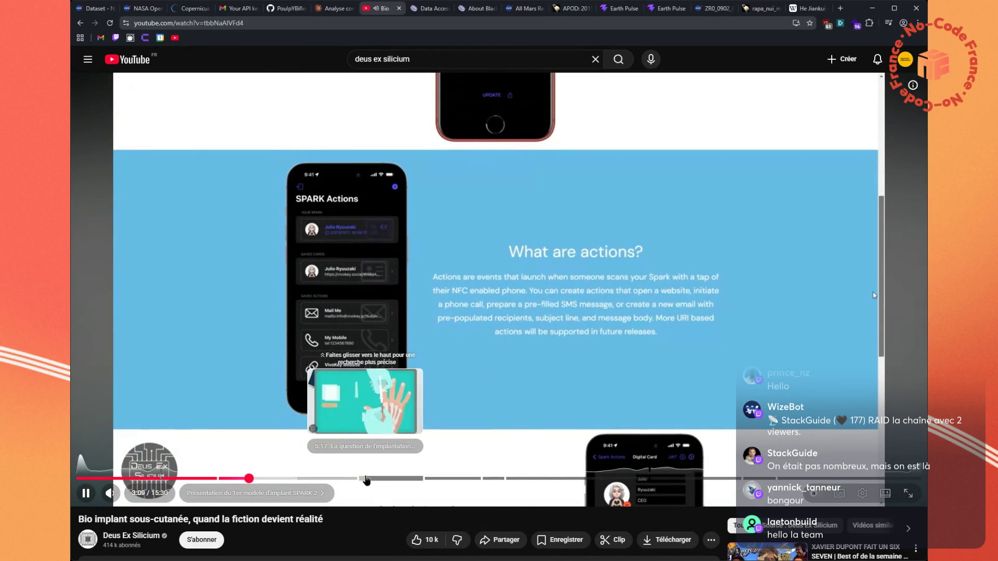
pyautogui.click(371, 479)
pyautogui.click(587, 338)
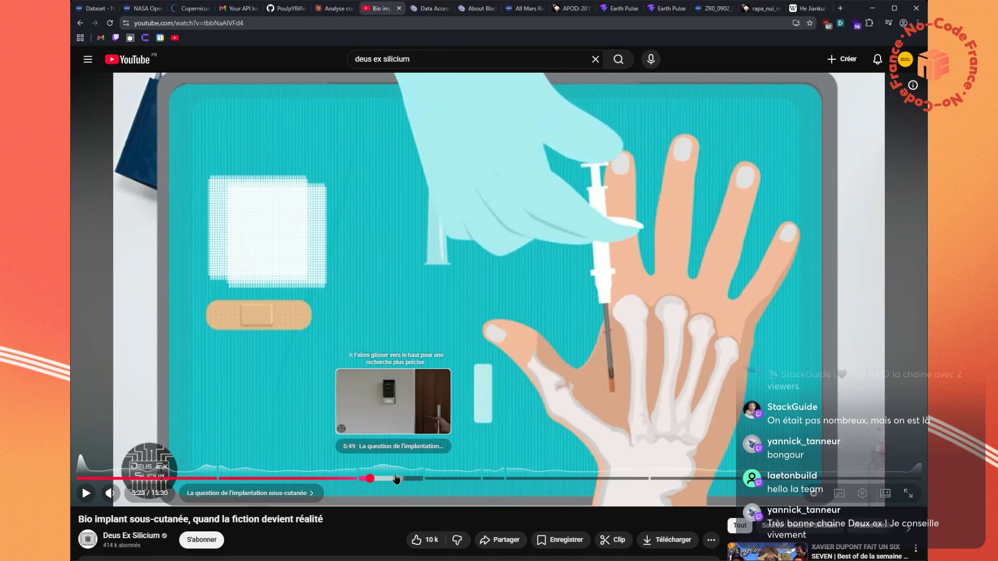
pyautogui.click(379, 406)
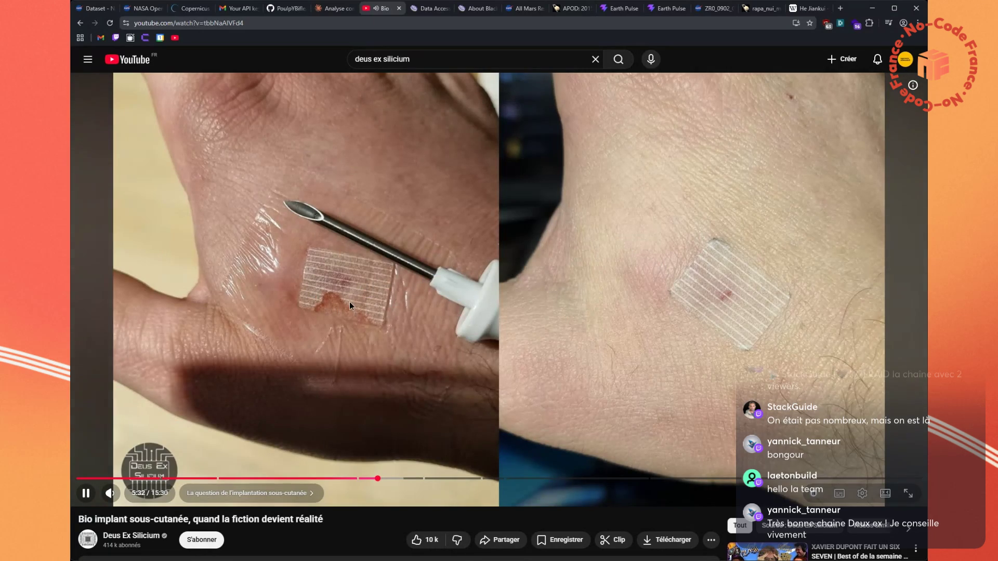
pyautogui.click(349, 302)
pyautogui.click(710, 314)
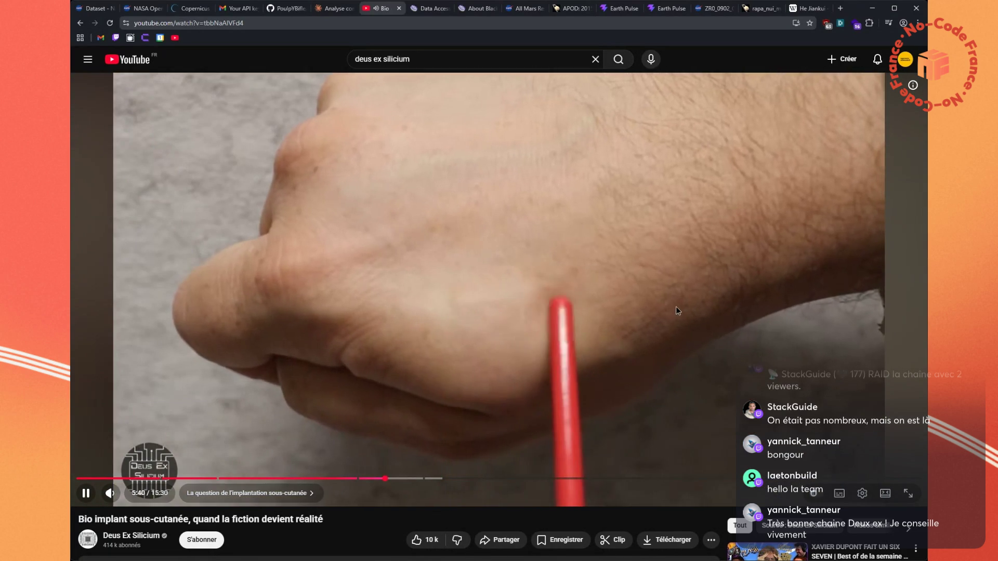
pyautogui.click(491, 315)
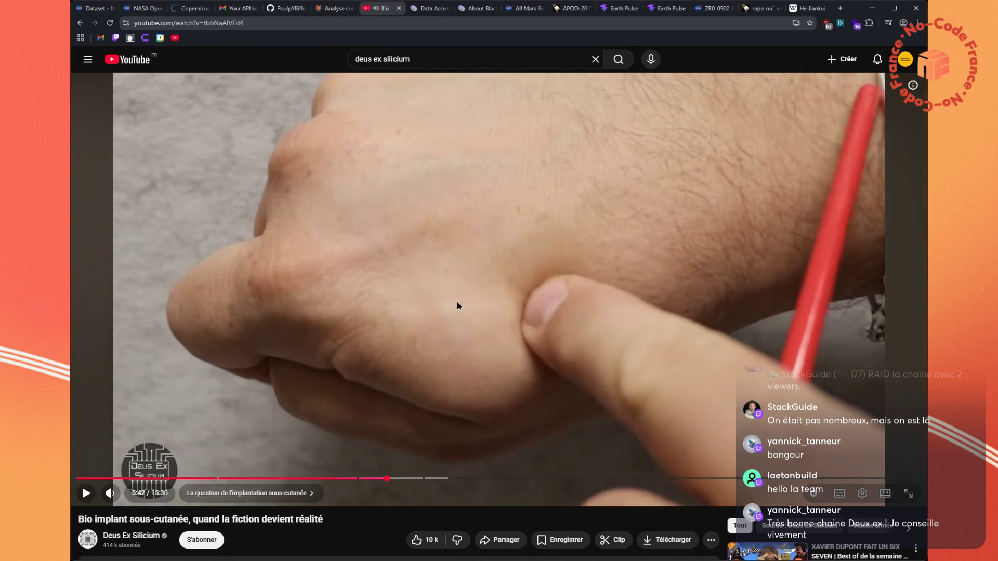
# Keep watching with pauses at 5:44, the door reader scene, the hand X-ray and the labelled implant X-ray
pyautogui.click(459, 307)
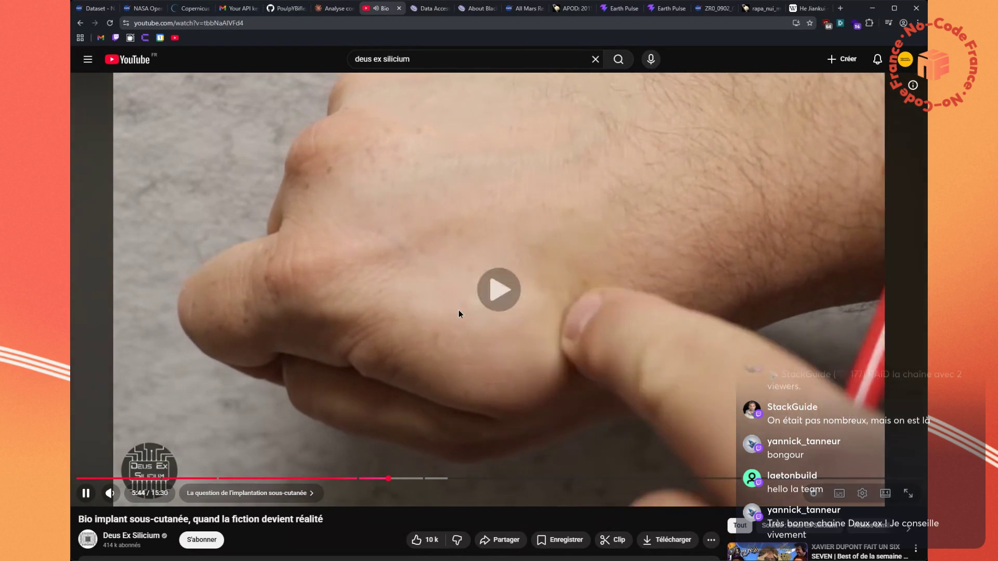
pyautogui.click(464, 296)
pyautogui.click(469, 305)
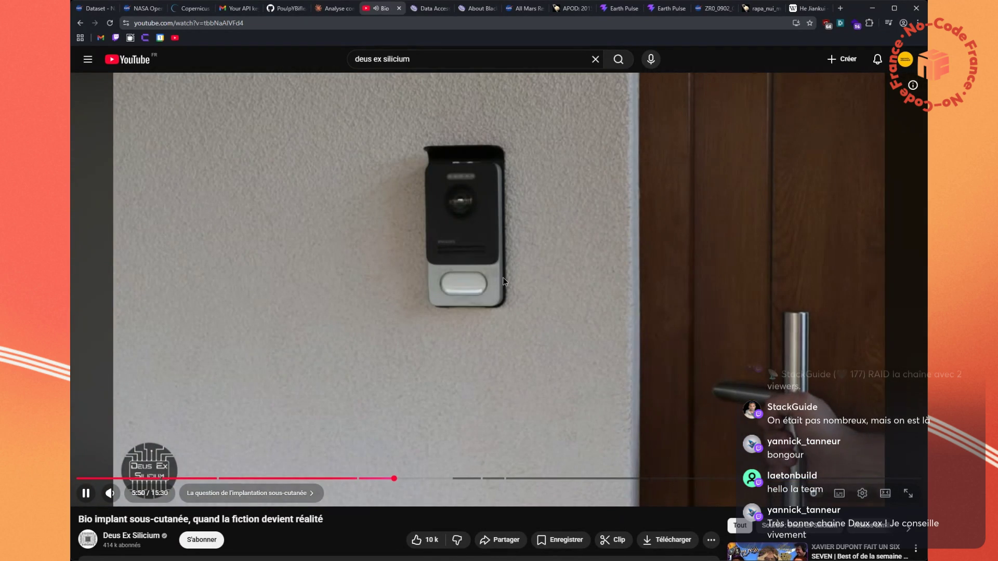
pyautogui.click(488, 278)
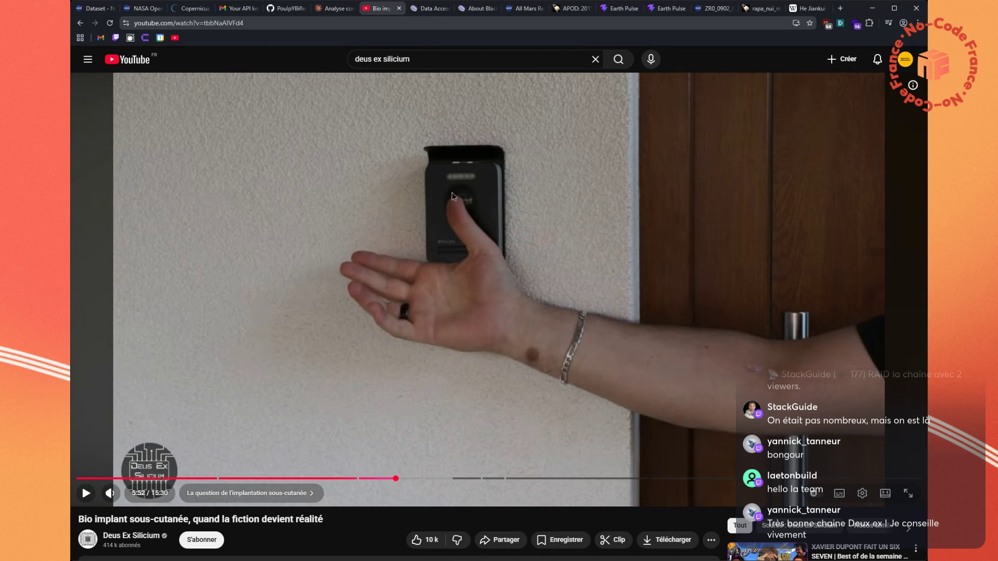
pyautogui.click(467, 270)
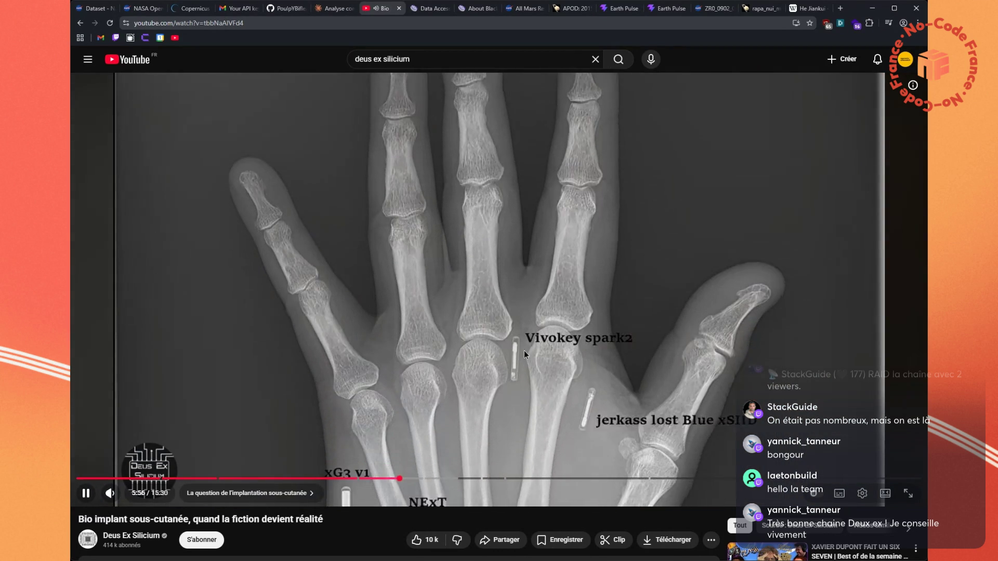
pyautogui.press('space')
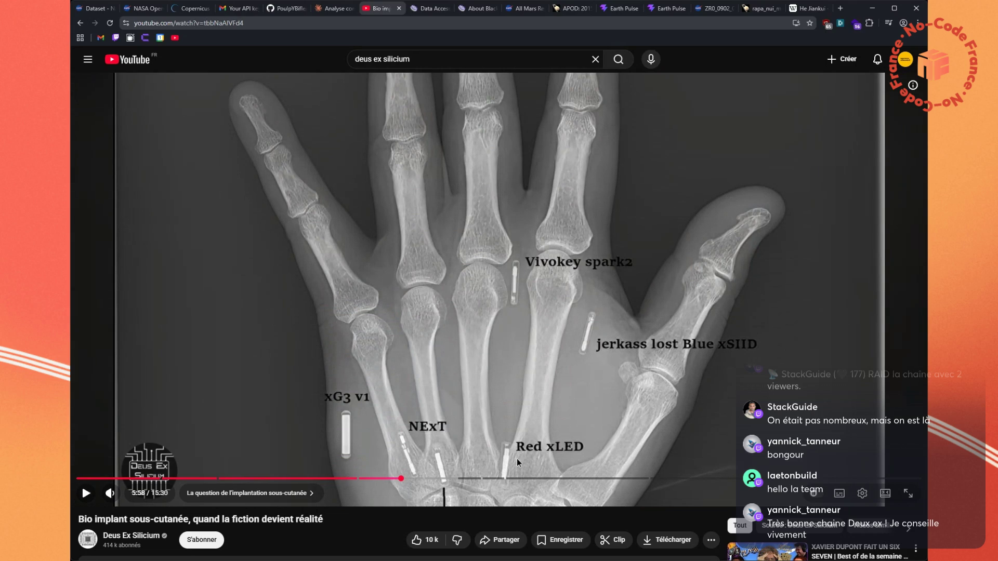
pyautogui.click(526, 374)
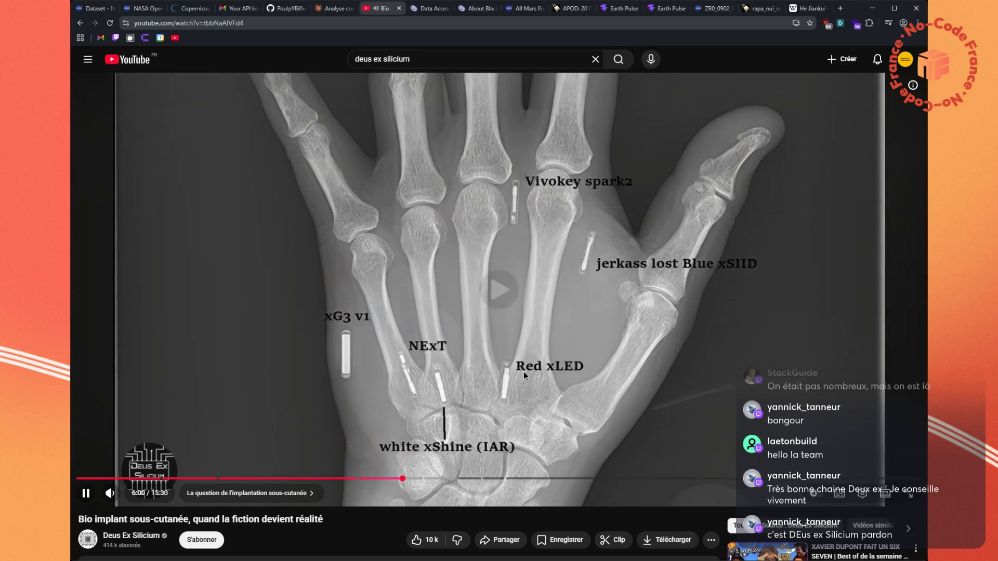
pyautogui.click(451, 411)
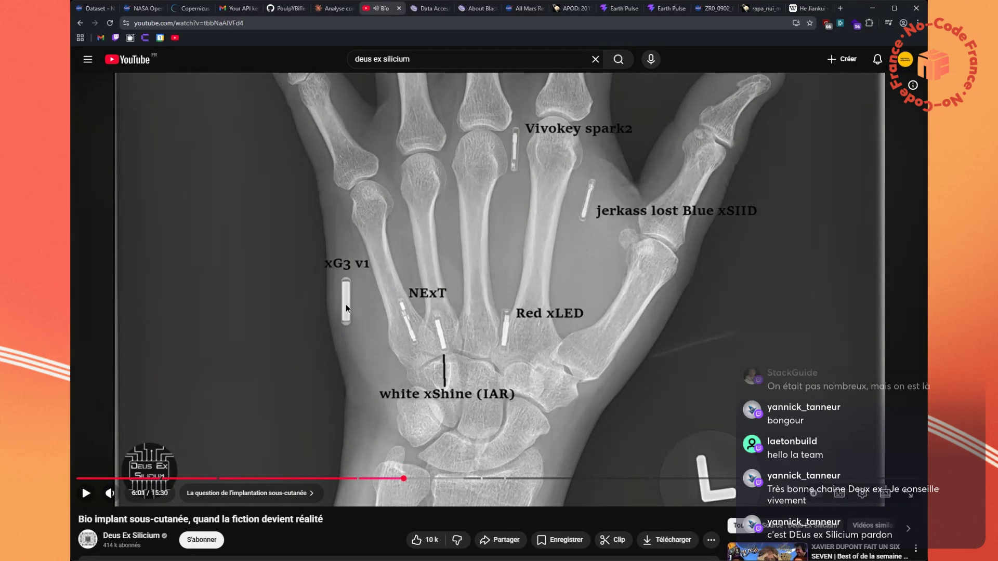
pyautogui.click(553, 341)
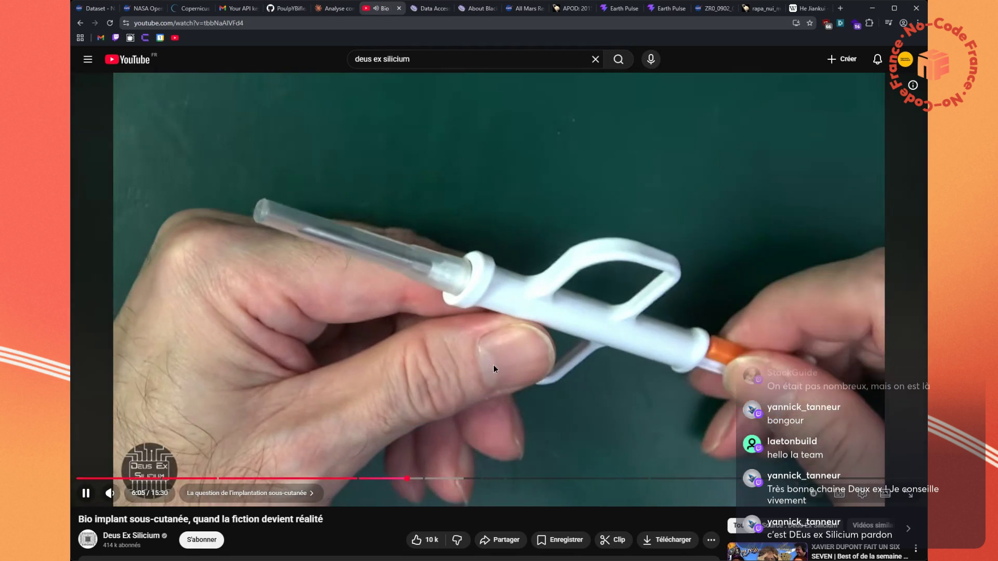
pyautogui.click(432, 293)
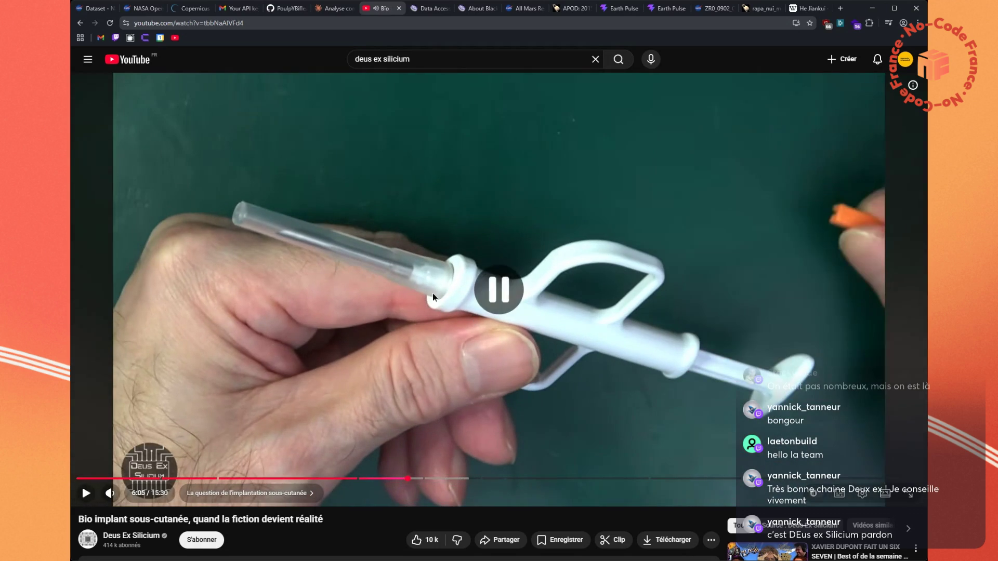
pyautogui.click(333, 8)
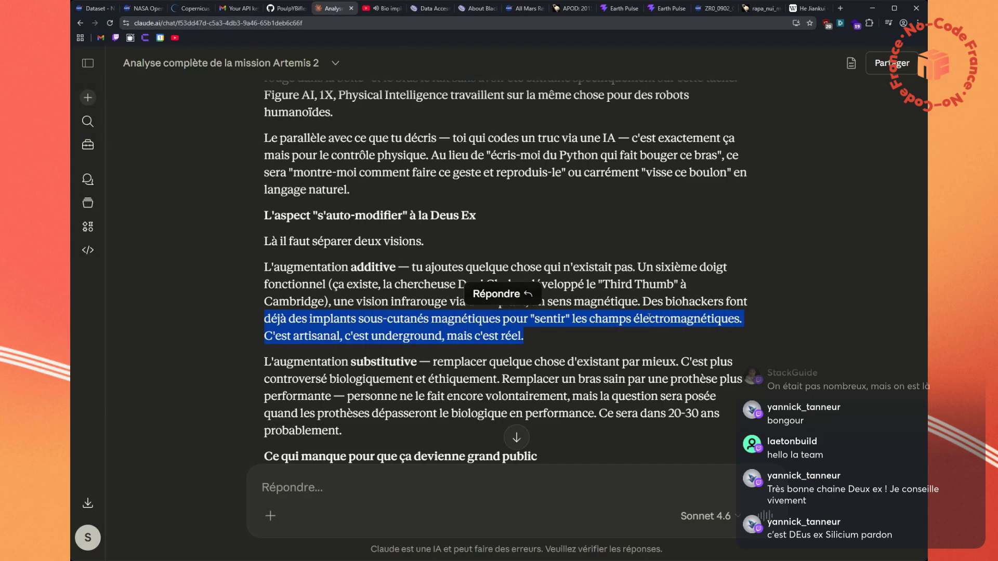
# Finish reading Claude's reply and send the dictated question on a public catalogue of all known bacteria
pyautogui.scroll(-2, 649, 317)
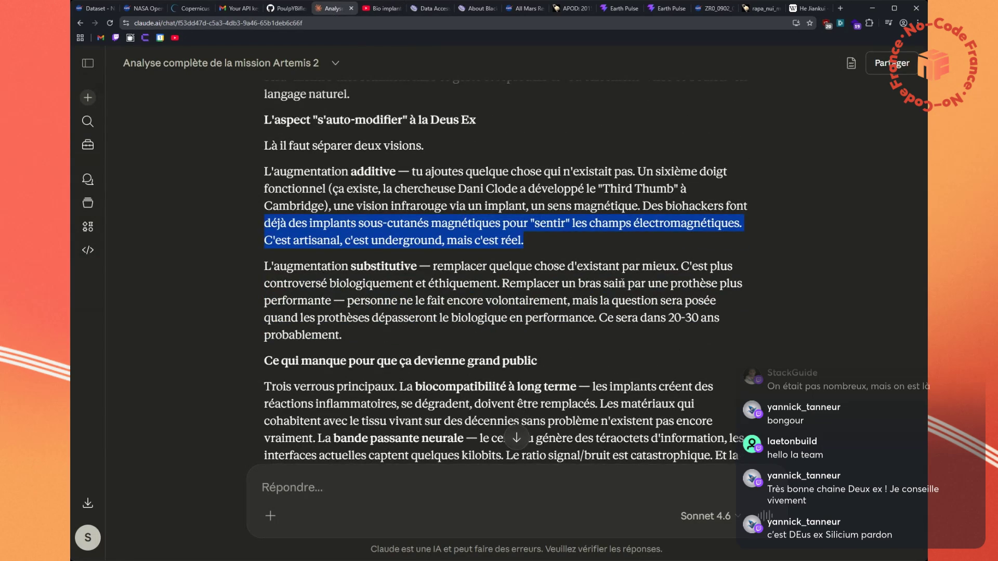
pyautogui.scroll(-4, 612, 250)
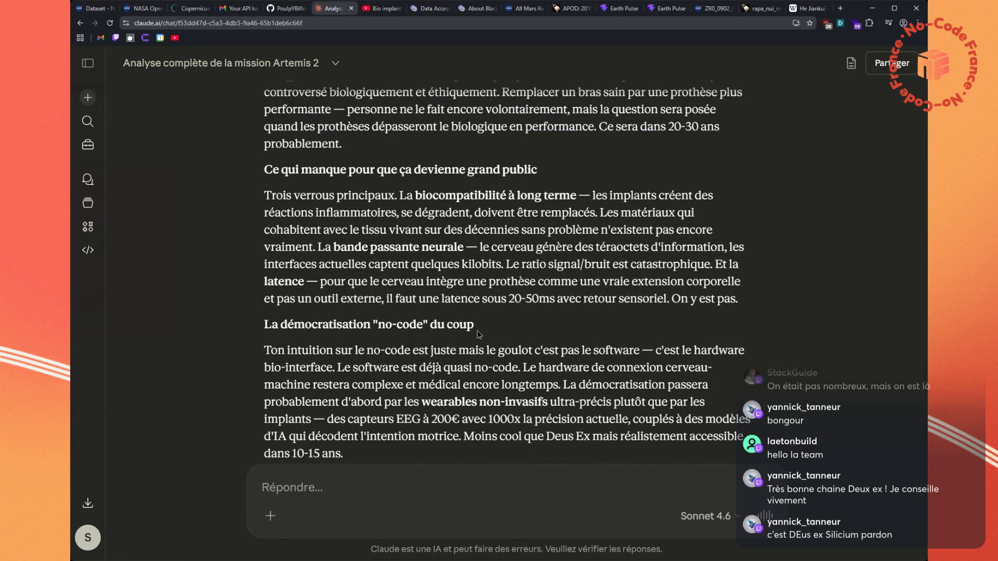
pyautogui.scroll(-1, 477, 333)
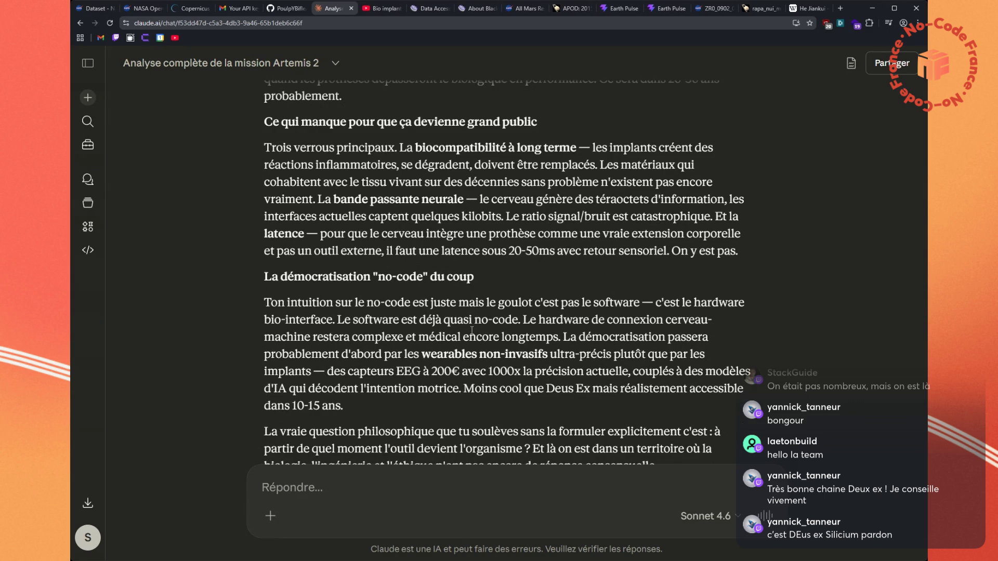
pyautogui.scroll(-1, 472, 331)
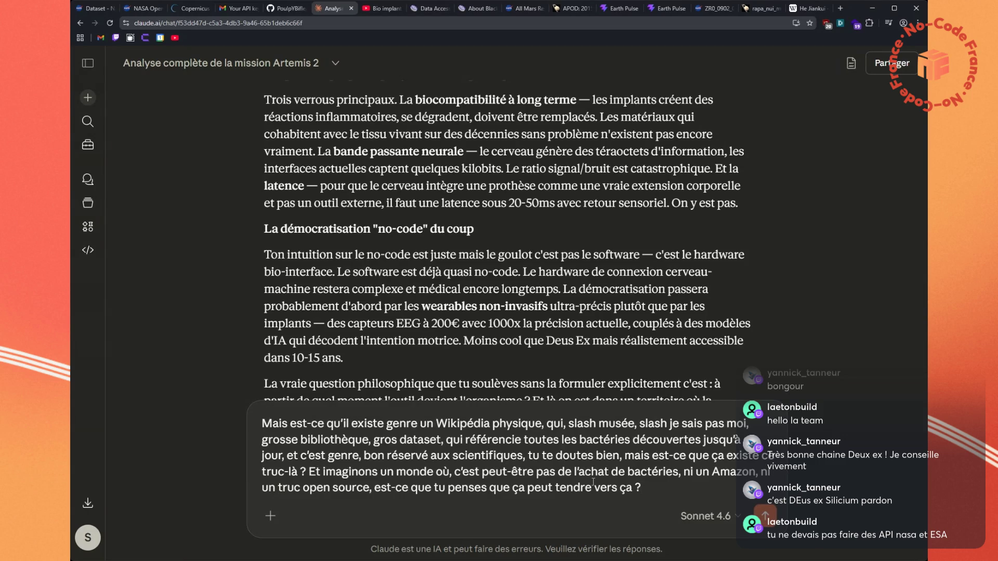
pyautogui.press('Return')
pyautogui.click(619, 14)
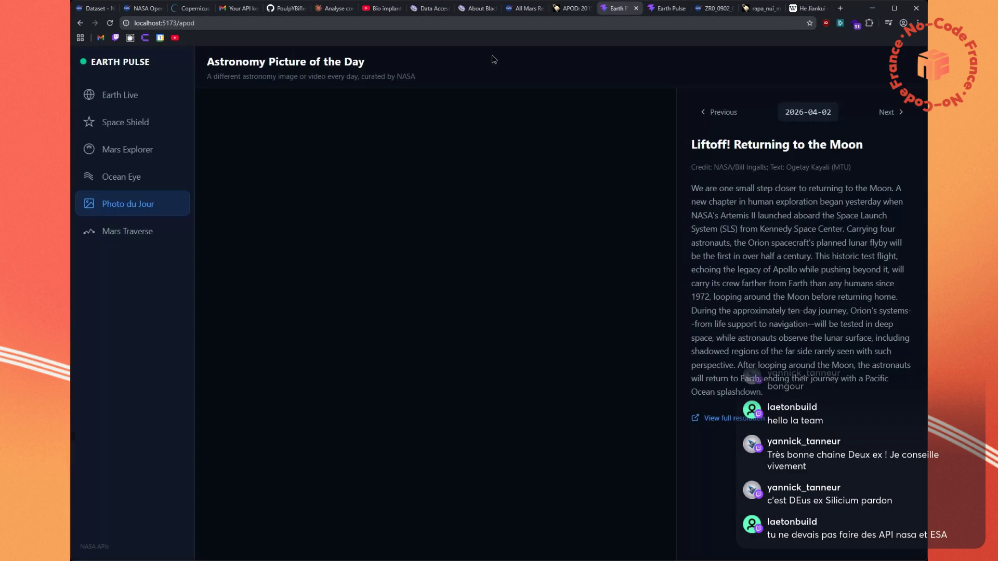
# Show Curiosity rover photos on Earth Pulse's Mars Explorer page
pyautogui.hotkey('ctrl', 'Tab')
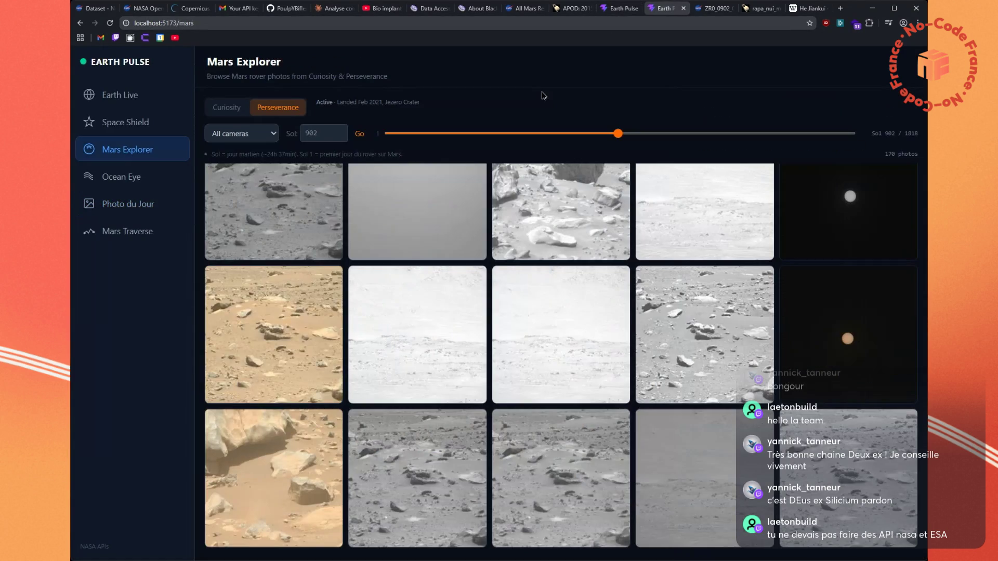
pyautogui.scroll(-8, 439, 375)
pyautogui.scroll(4, 416, 333)
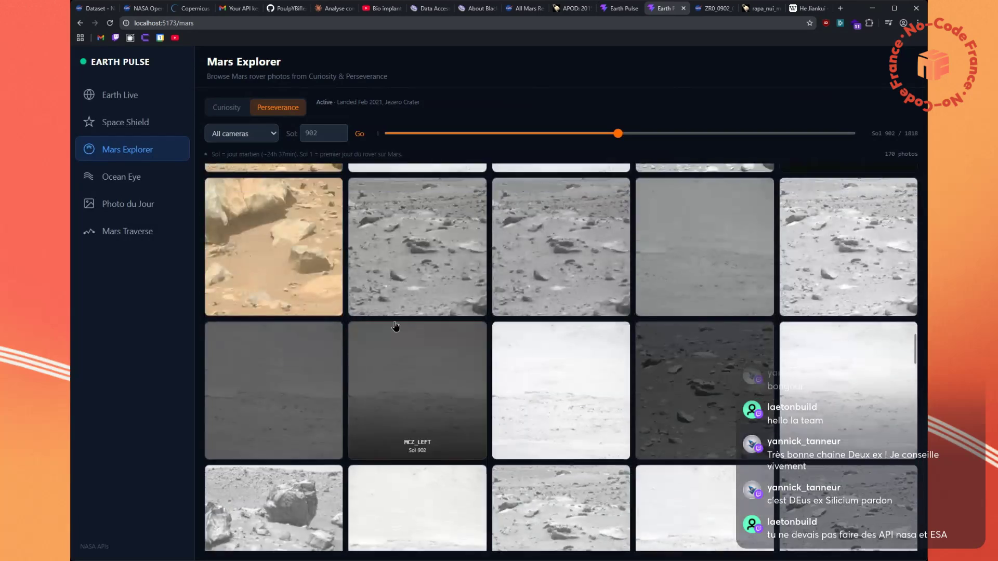
pyautogui.scroll(2, 395, 326)
pyautogui.click(229, 108)
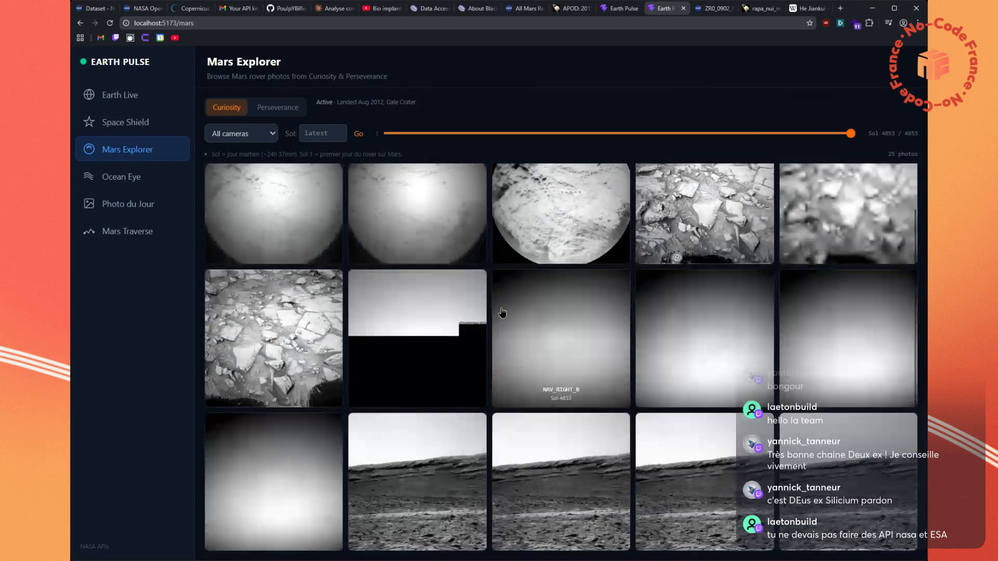
pyautogui.scroll(-5, 502, 312)
pyautogui.moveTo(851, 134); pyautogui.dragTo(660, 134)
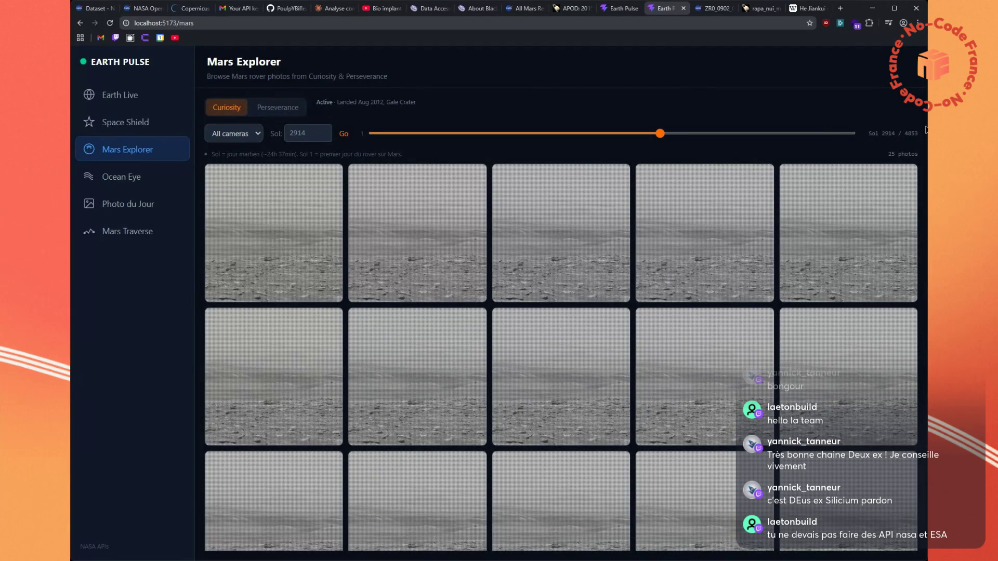
# Pan the Space Shield ISS tracker map to bring the ISS toward the centre
pyautogui.click(125, 122)
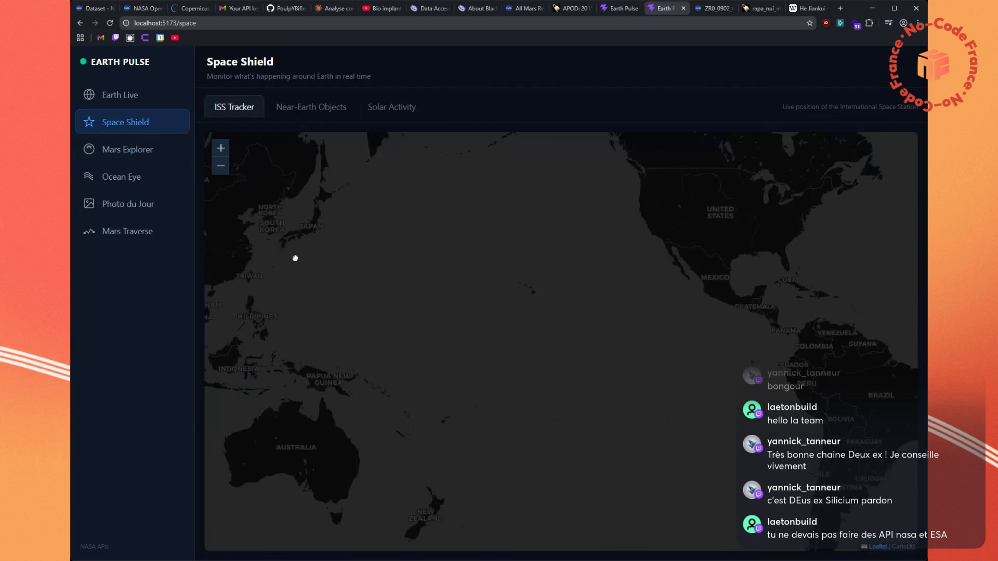
pyautogui.scroll(-5, 458, 244)
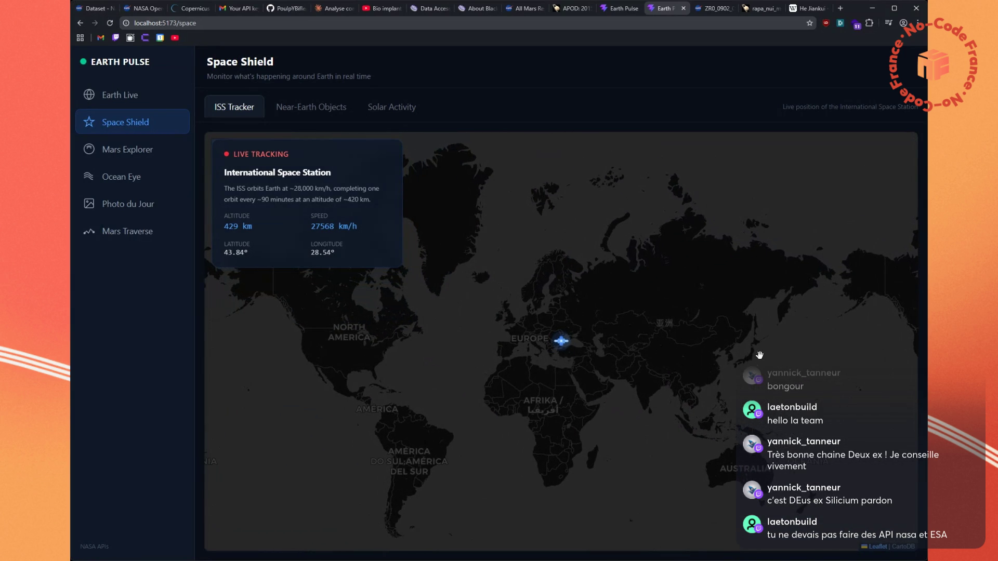
pyautogui.moveTo(762, 358); pyautogui.dragTo(643, 268)
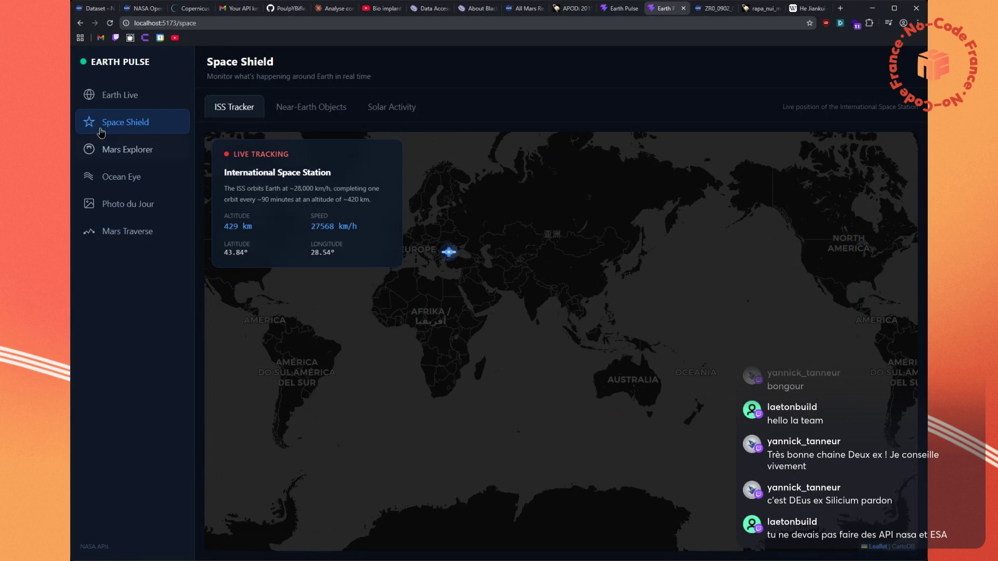
# Turn on Fire Temperature, Snow Cover, Aerosols and Sea Surface Temp overlays in Earth Live with Night Lights imagery
pyautogui.click(124, 96)
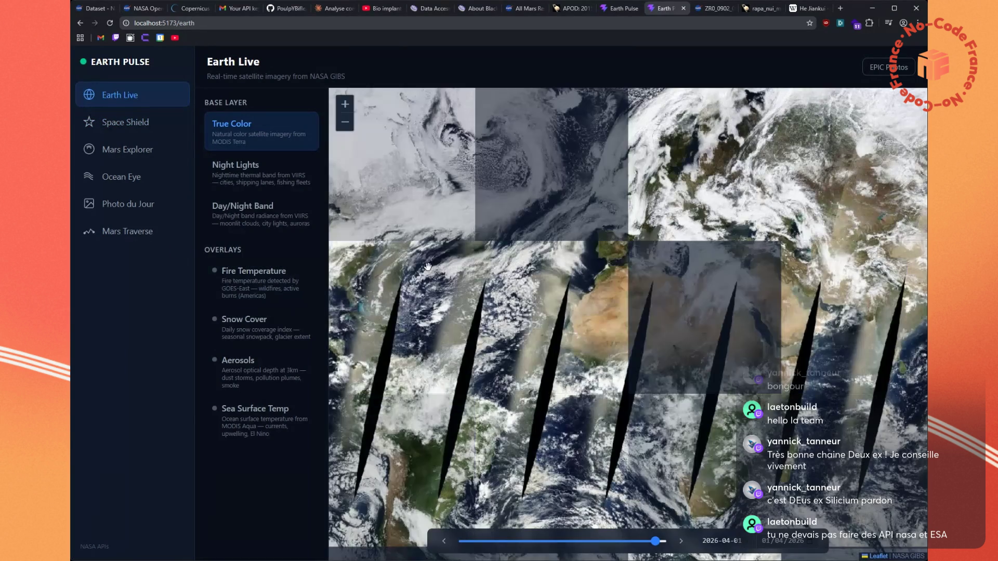
pyautogui.click(234, 285)
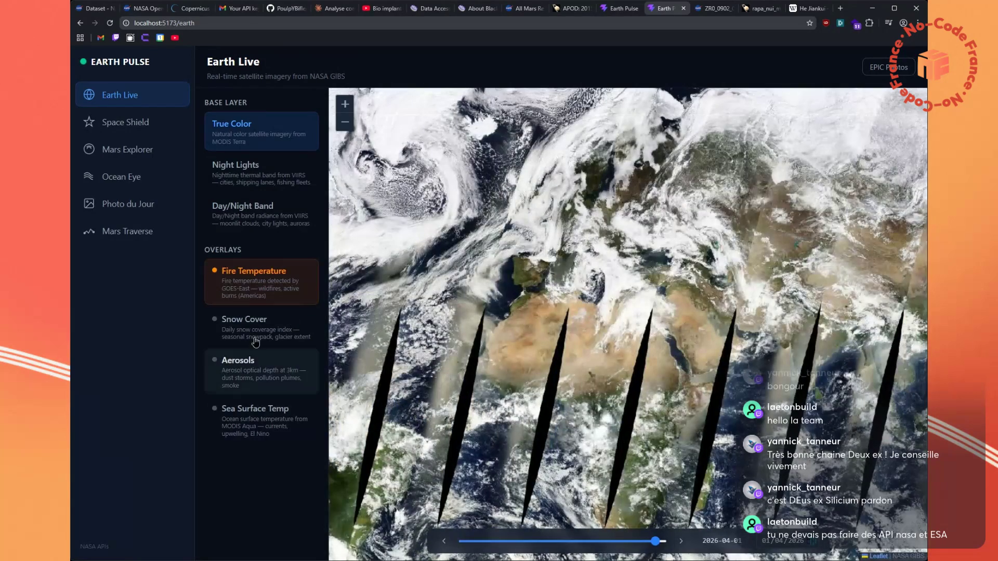
pyautogui.click(257, 328)
pyautogui.click(281, 372)
pyautogui.click(291, 418)
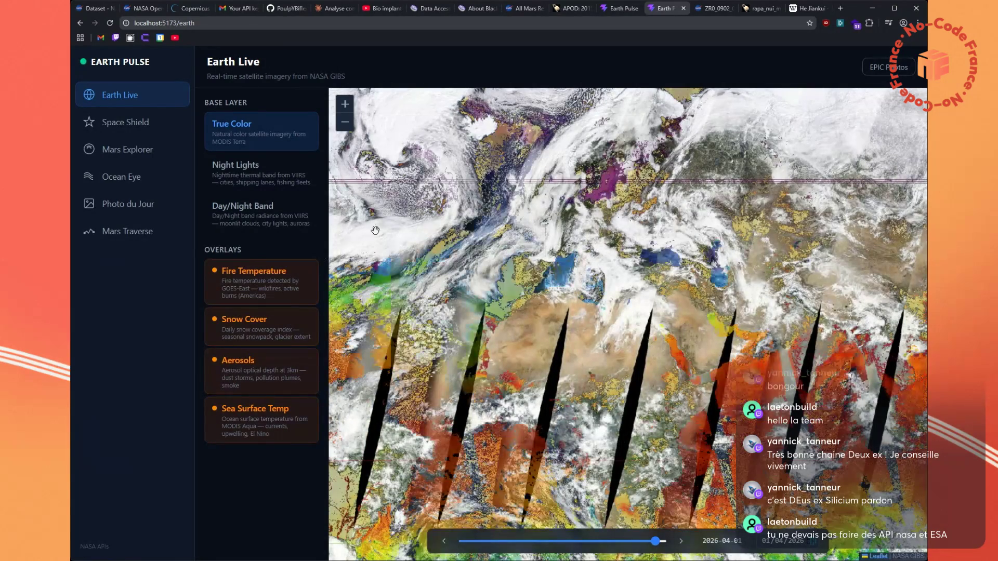
pyautogui.click(249, 211)
pyautogui.click(240, 169)
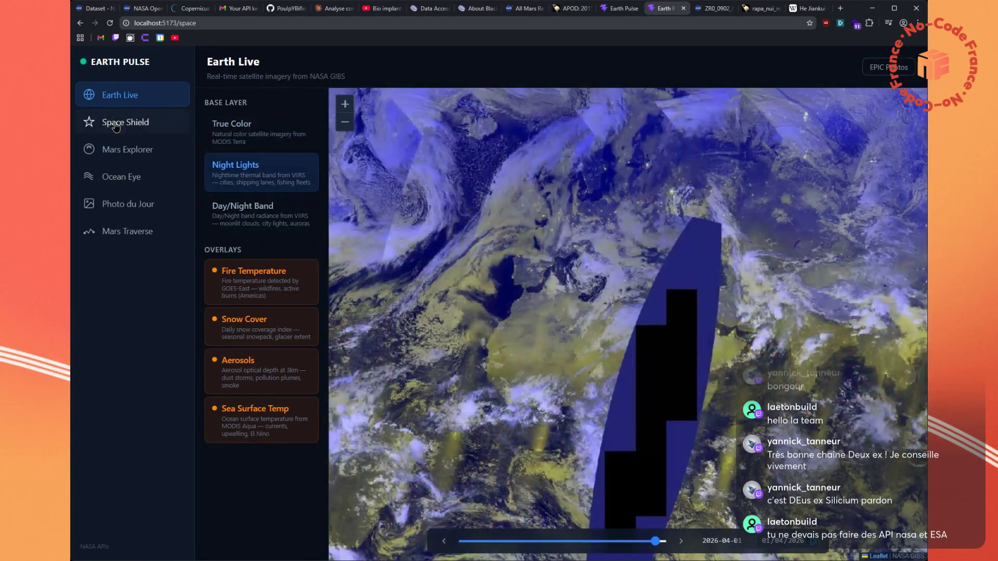
# Reopen Mars Explorer on the Perseverance rover photos
pyautogui.click(116, 128)
pyautogui.click(116, 151)
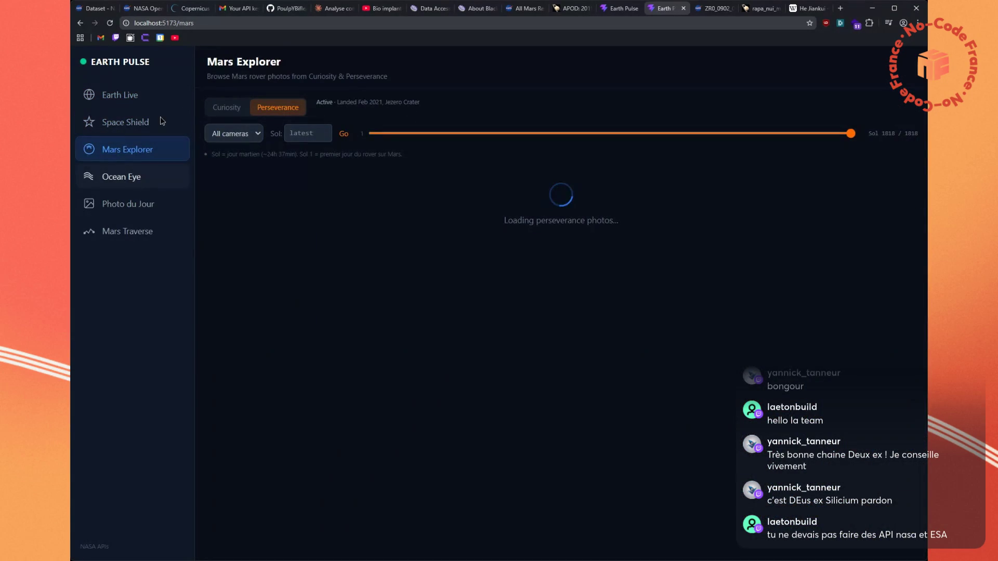
pyautogui.click(346, 12)
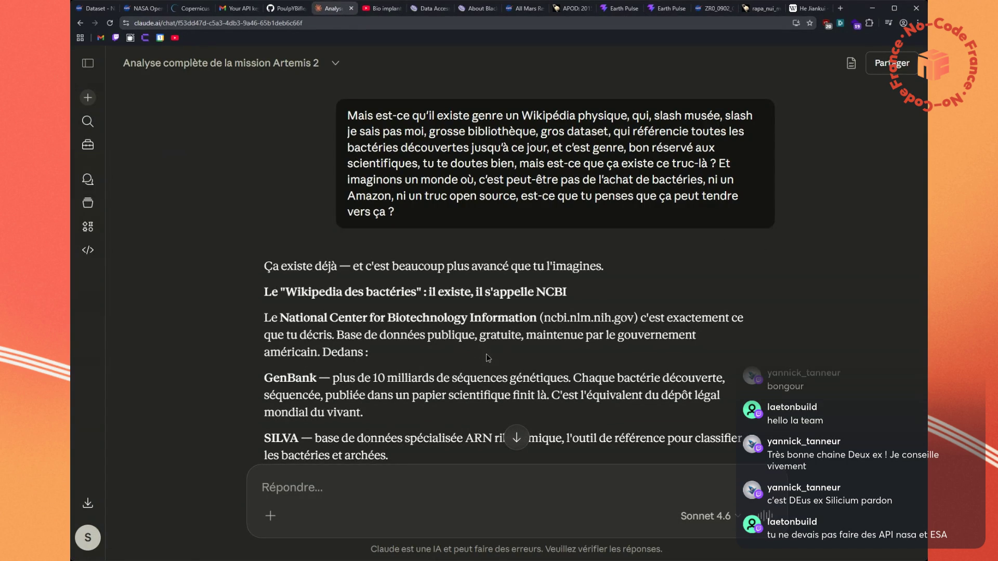
# Open the ncbi.nlm.nih.gov address from Claude's answer in another browser tab
pyautogui.moveTo(545, 318); pyautogui.dragTo(634, 318)
pyautogui.hotkey('ctrl', 'c')
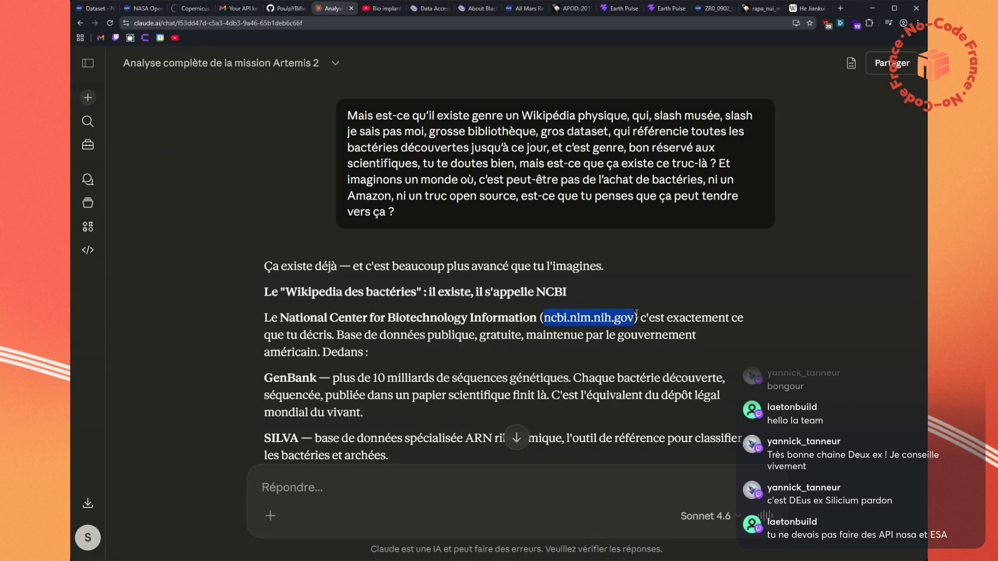
pyautogui.click(380, 9)
pyautogui.click(388, 22)
pyautogui.hotkey('ctrl', 'v')
pyautogui.press('Return')
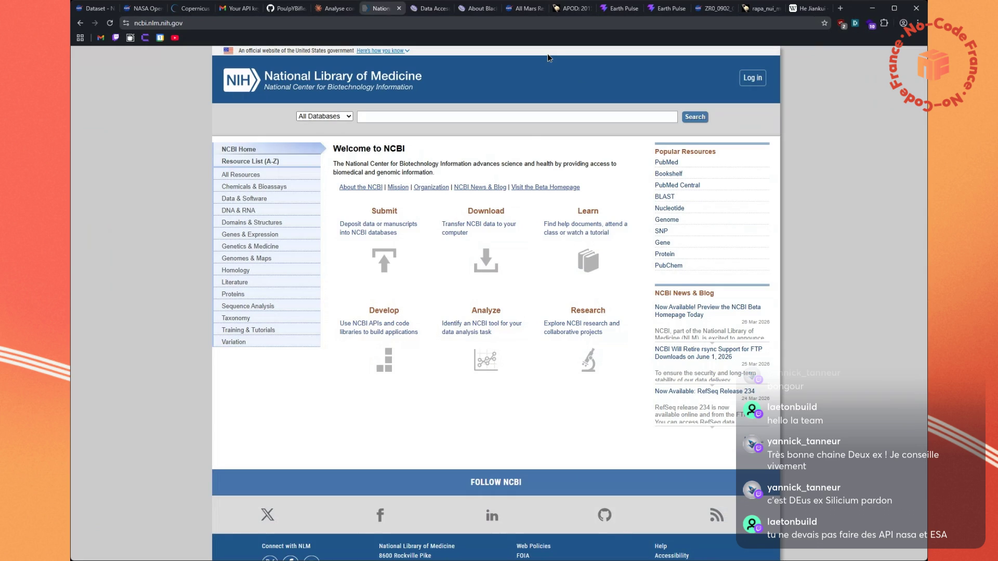
# Look over the NCBI home page, then go back to the bacteria chat in Claude
pyautogui.scroll(-1, 532, 317)
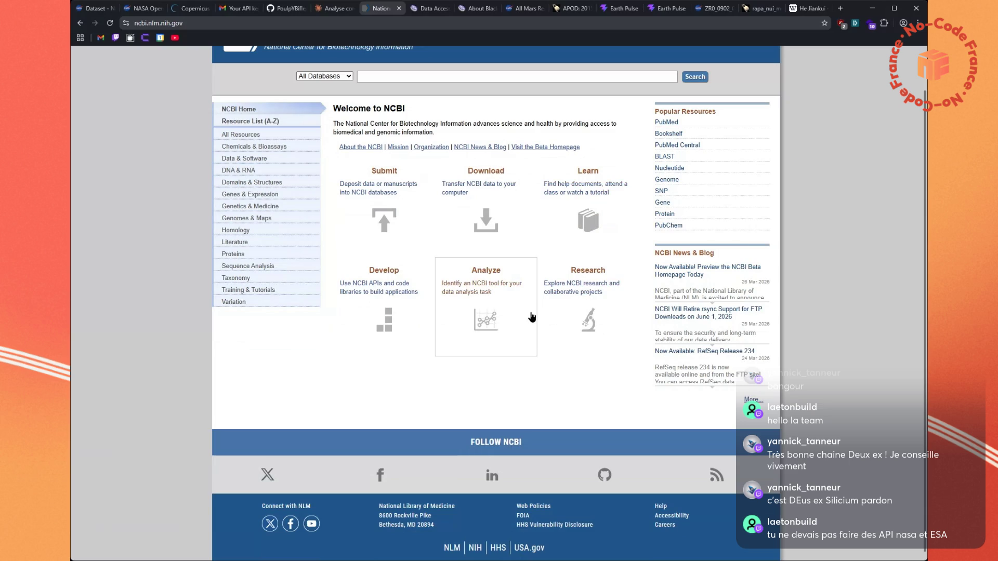
pyautogui.scroll(1, 531, 317)
pyautogui.scroll(-1, 532, 317)
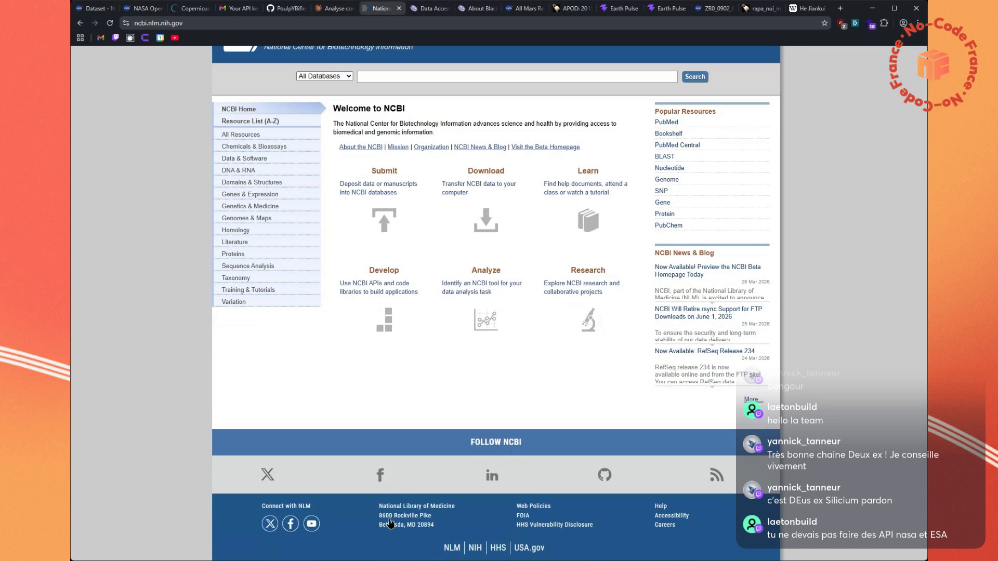
pyautogui.click(335, 9)
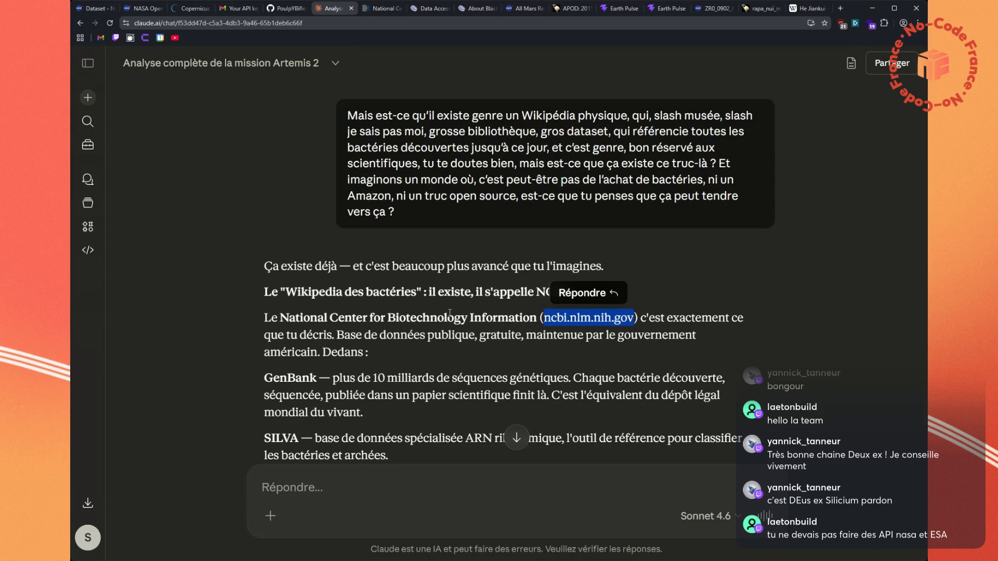
# Read on to the LPSN entry and select the word GenBank in Claude's answer
pyautogui.scroll(-1, 450, 313)
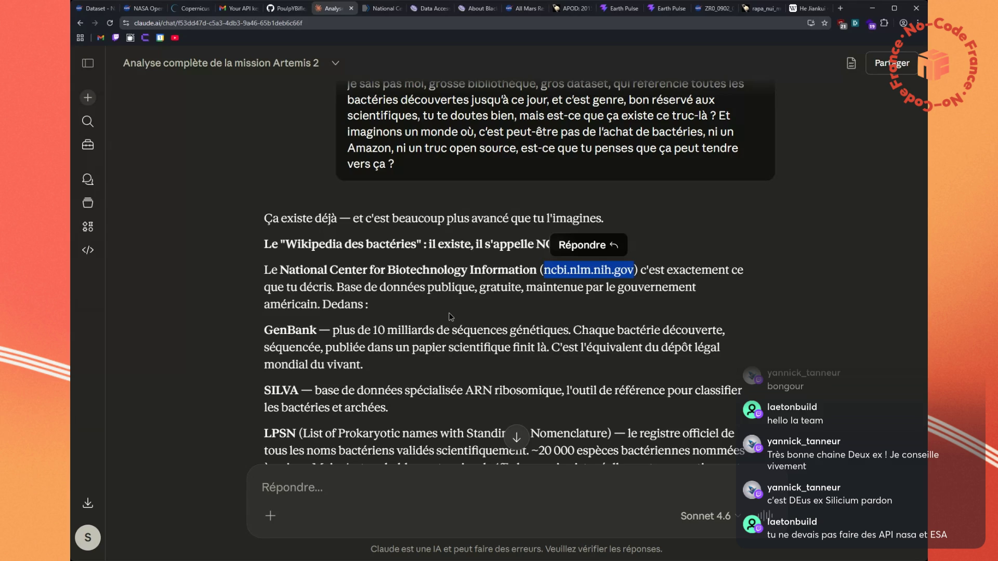
pyautogui.moveTo(317, 329); pyautogui.dragTo(261, 331)
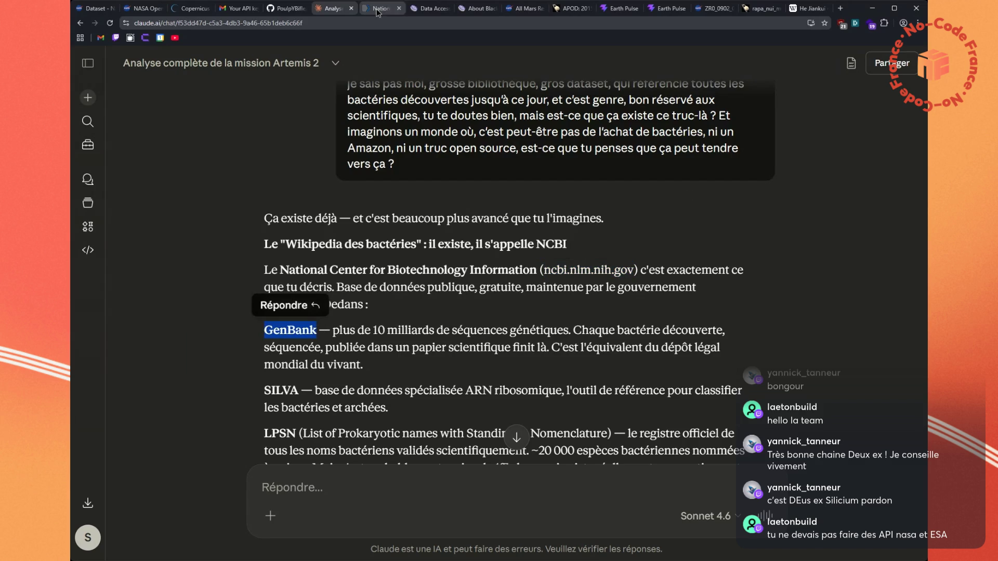
pyautogui.click(429, 9)
# Search DuckDuckGo for GenBank and read NCBI's GenBank Overview page at ncbi.nlm.nih.gov/genbank
pyautogui.click(417, 25)
pyautogui.write('GenBank')
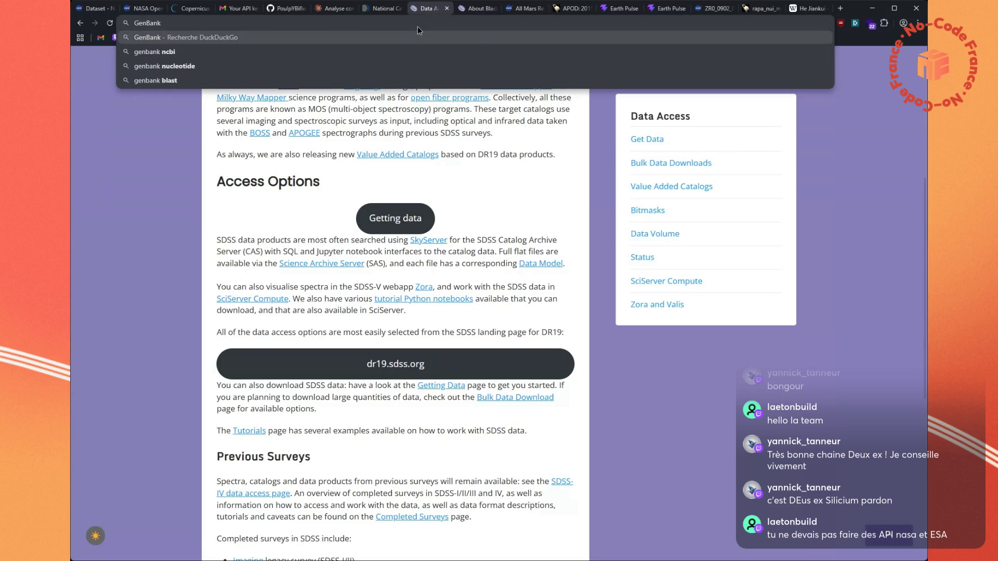
pyautogui.press('Return')
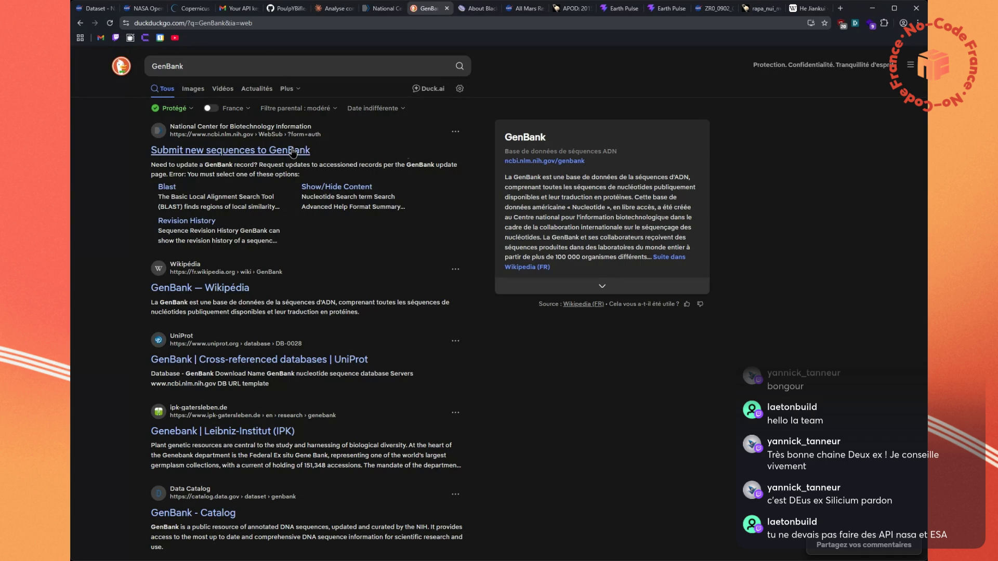
pyautogui.click(546, 162)
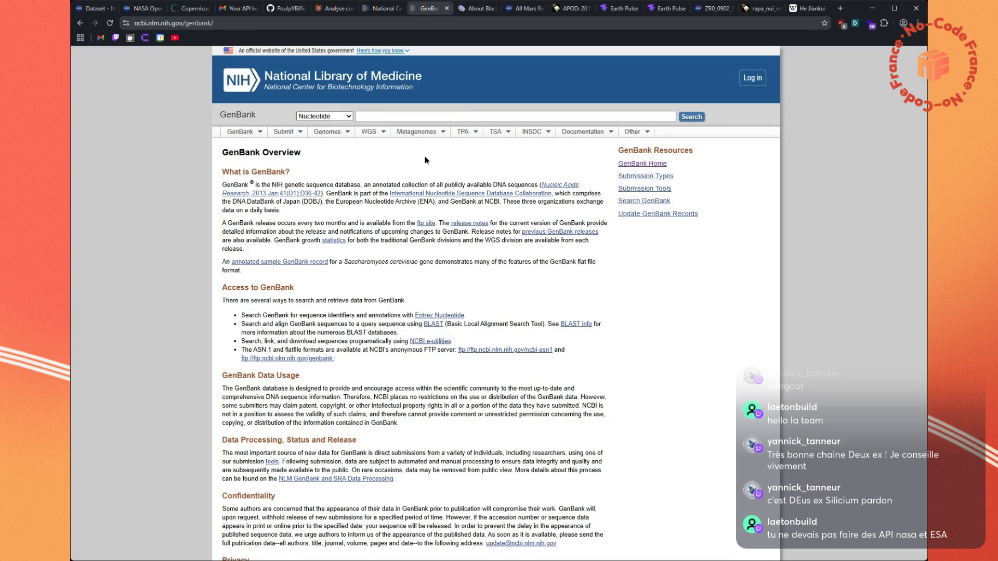
pyautogui.scroll(-5, 425, 160)
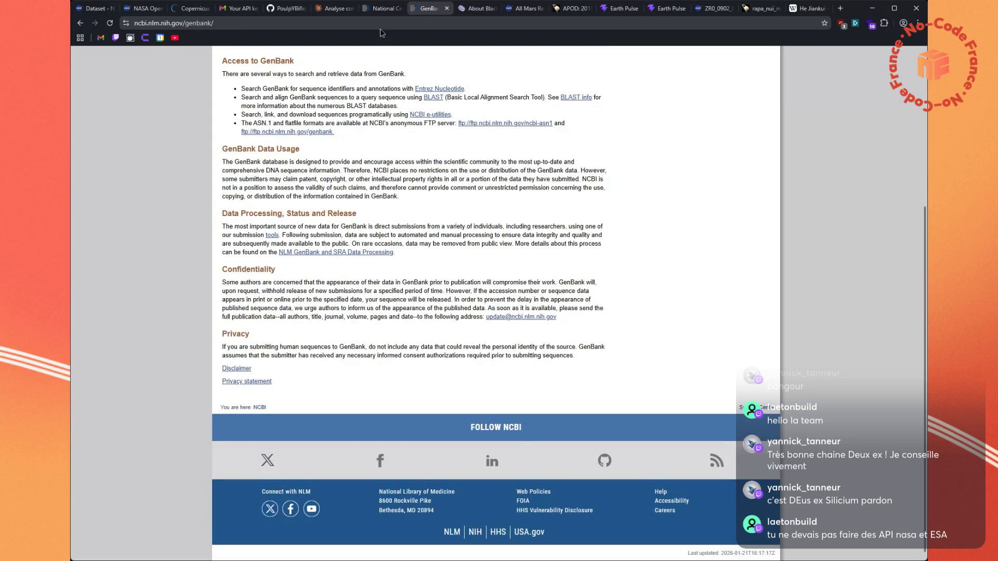
pyautogui.click(338, 12)
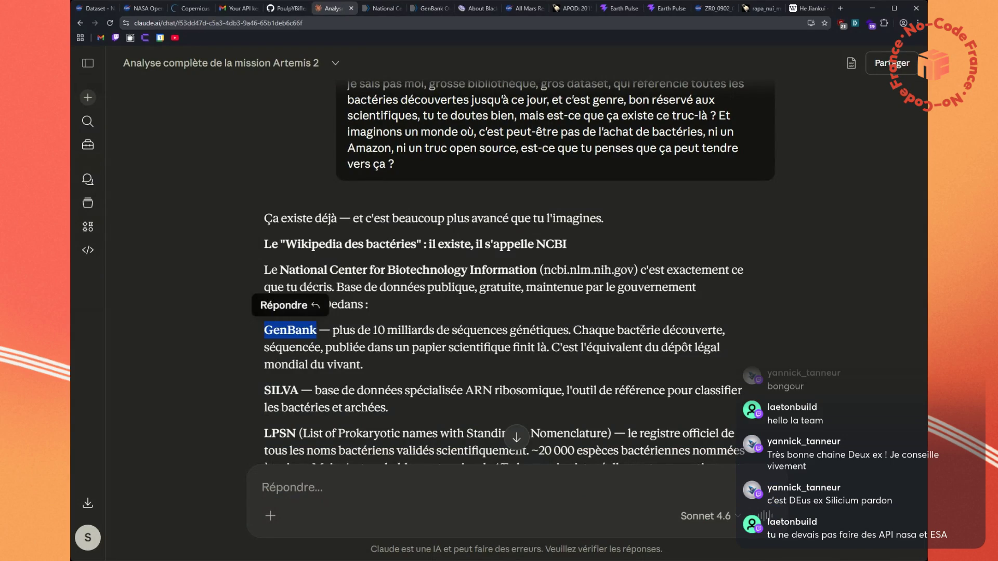
# Read down the answer, highlighting the SILVA paragraph, bacterial species estimate and ATCC description
pyautogui.tripleClick(533, 390)
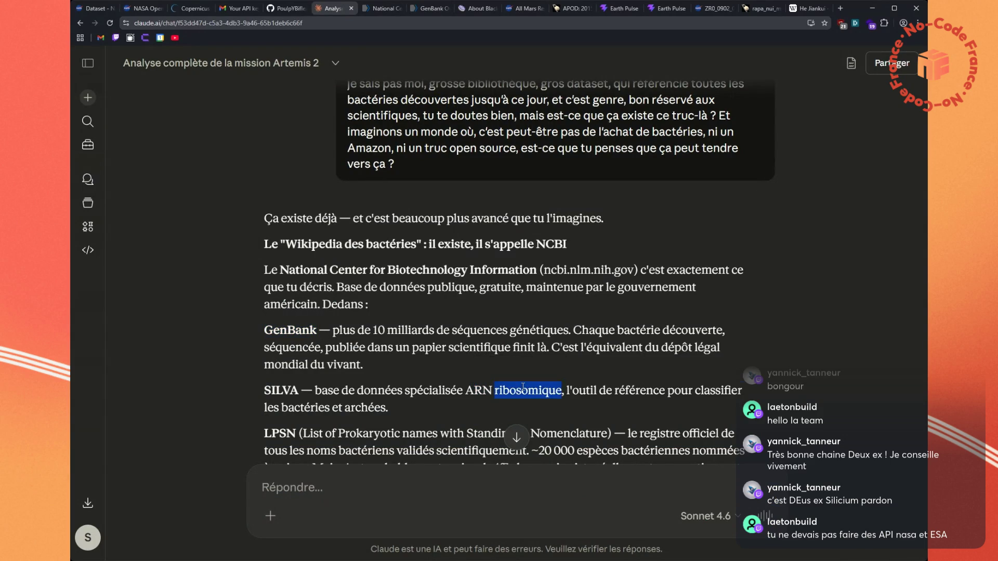
pyautogui.click(533, 388)
pyautogui.scroll(-1, 761, 385)
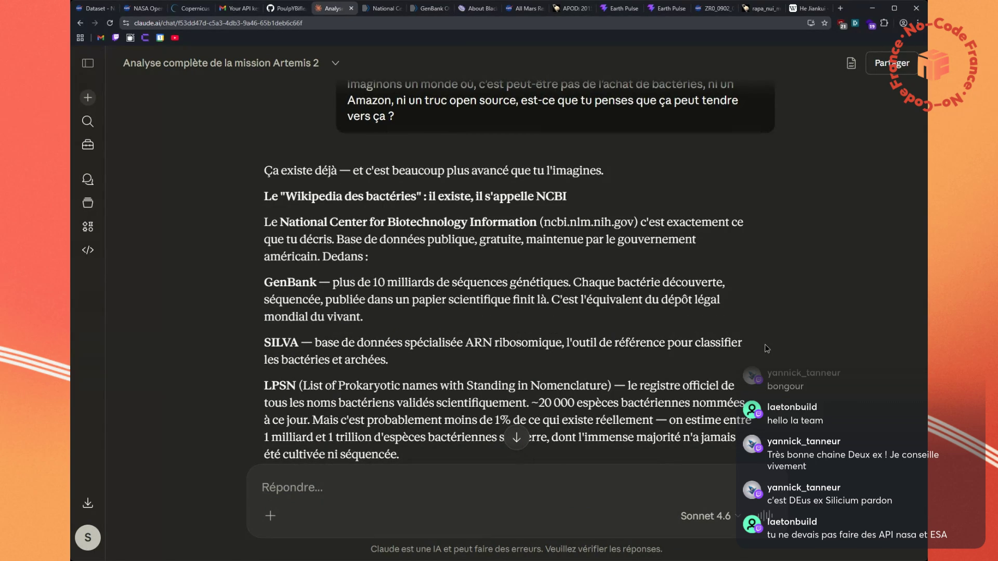
pyautogui.scroll(-1, 767, 349)
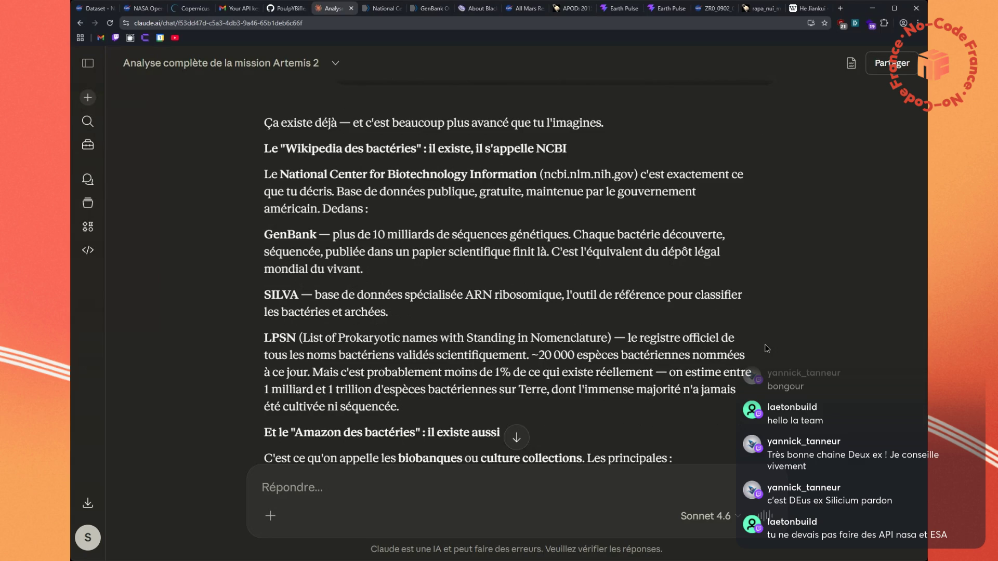
pyautogui.moveTo(271, 391)
pyautogui.mouseDown()
pyautogui.moveTo(647, 389)
pyautogui.moveTo(724, 409)
pyautogui.mouseUp()
pyautogui.click(724, 408)
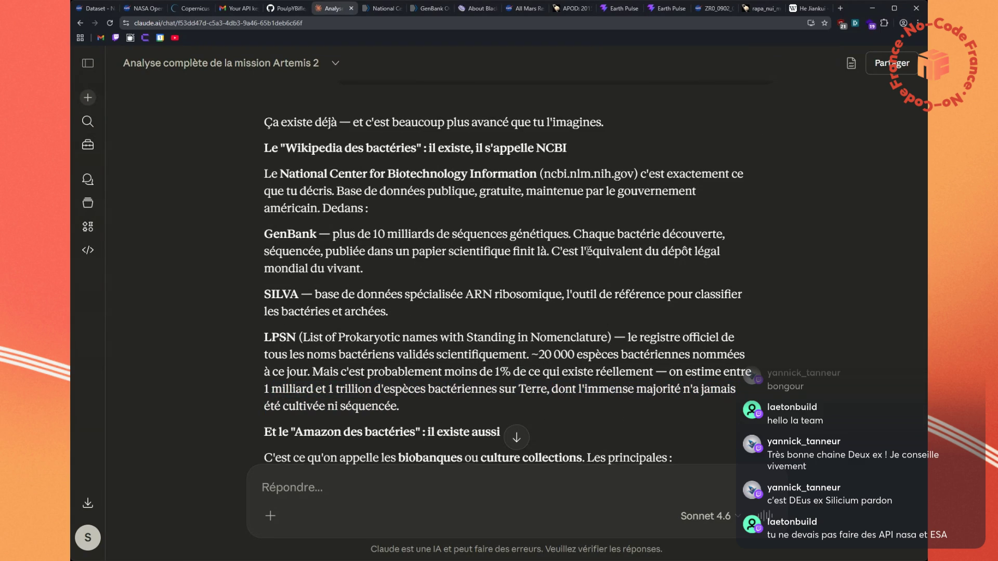
pyautogui.scroll(-3, 588, 252)
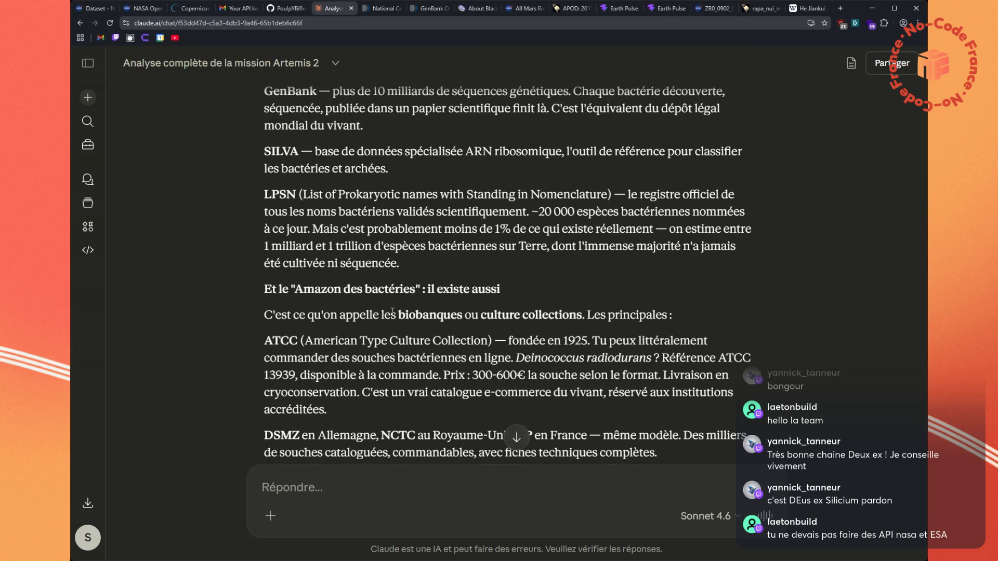
pyautogui.moveTo(346, 358)
pyautogui.mouseDown()
pyautogui.moveTo(744, 358)
pyautogui.moveTo(753, 367)
pyautogui.moveTo(699, 388)
pyautogui.moveTo(350, 375)
pyautogui.moveTo(266, 342)
pyautogui.moveTo(633, 446)
pyautogui.moveTo(589, 398)
pyautogui.moveTo(586, 359)
pyautogui.mouseUp()
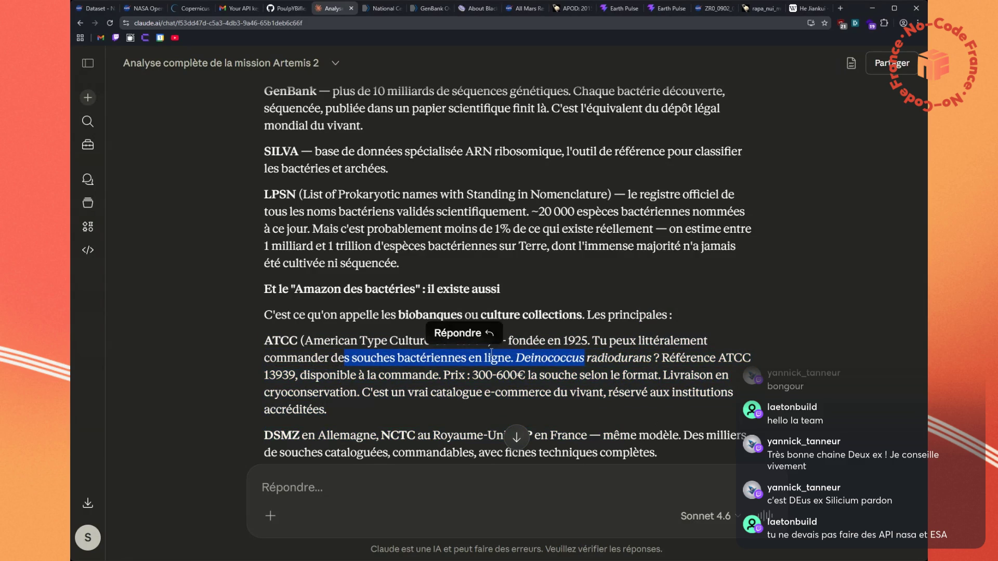
pyautogui.click(484, 341)
# Copy 'ATCC (American Type Culture Collection)' and search it in the NCBI tab
pyautogui.moveTo(492, 341); pyautogui.dragTo(255, 347)
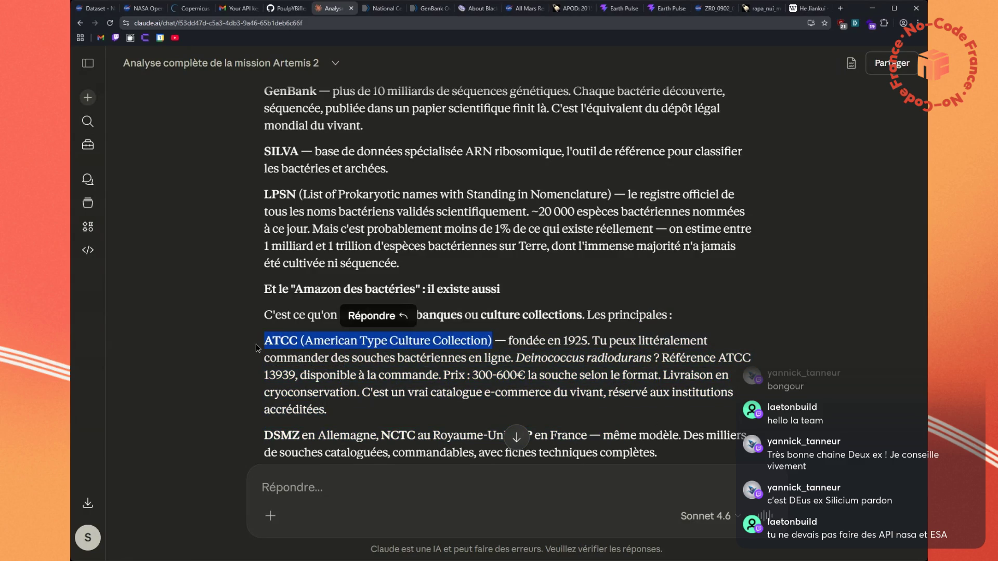
pyautogui.hotkey('ctrl', 'c')
pyautogui.click(430, 8)
pyautogui.click(382, 8)
pyautogui.click(382, 23)
pyautogui.hotkey('ctrl', 'v')
pyautogui.press('Return')
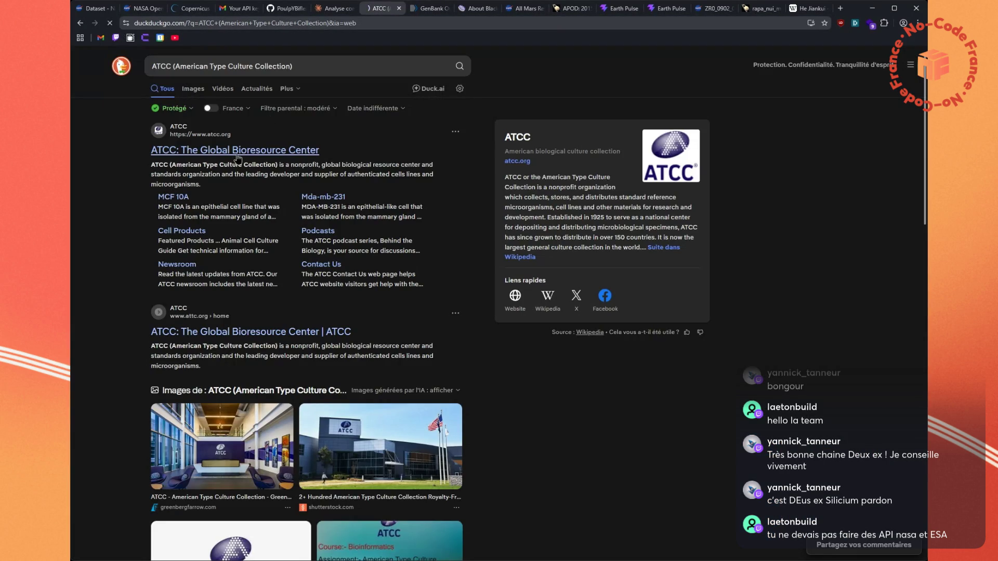
# Open the atcc.org homepage from the DuckDuckGo results and scroll through it
pyautogui.click(236, 154)
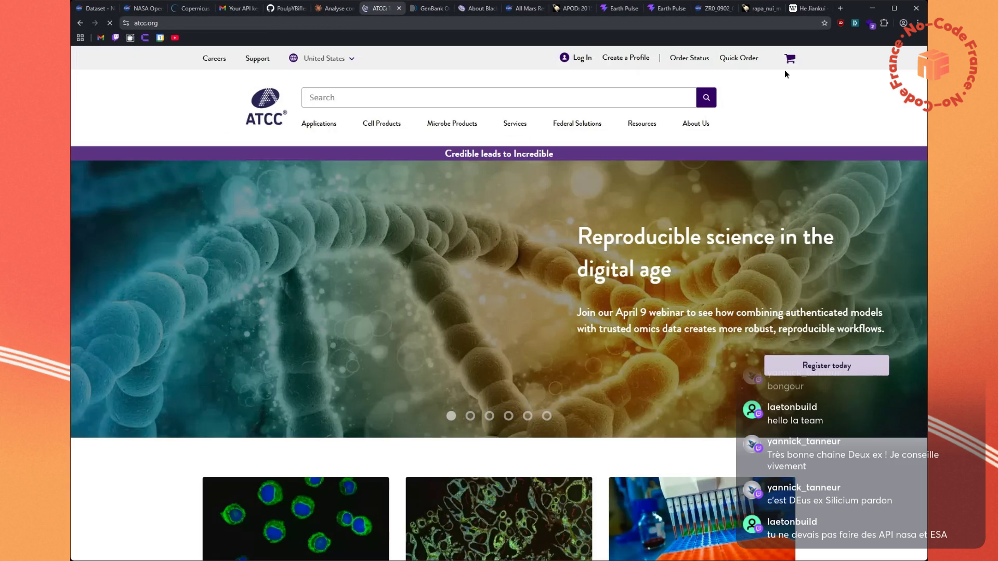
pyautogui.scroll(-5, 392, 372)
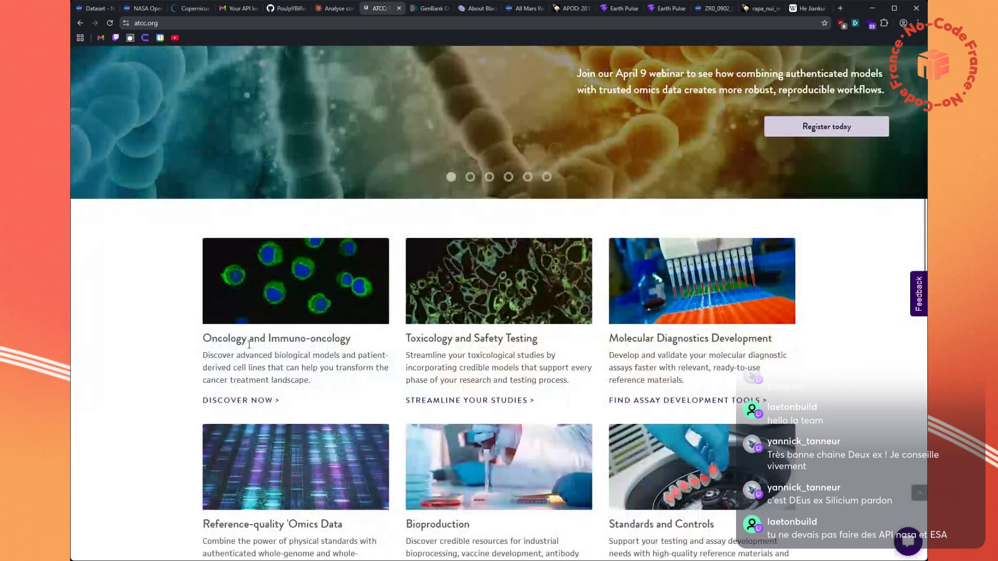
pyautogui.scroll(-2, 168, 335)
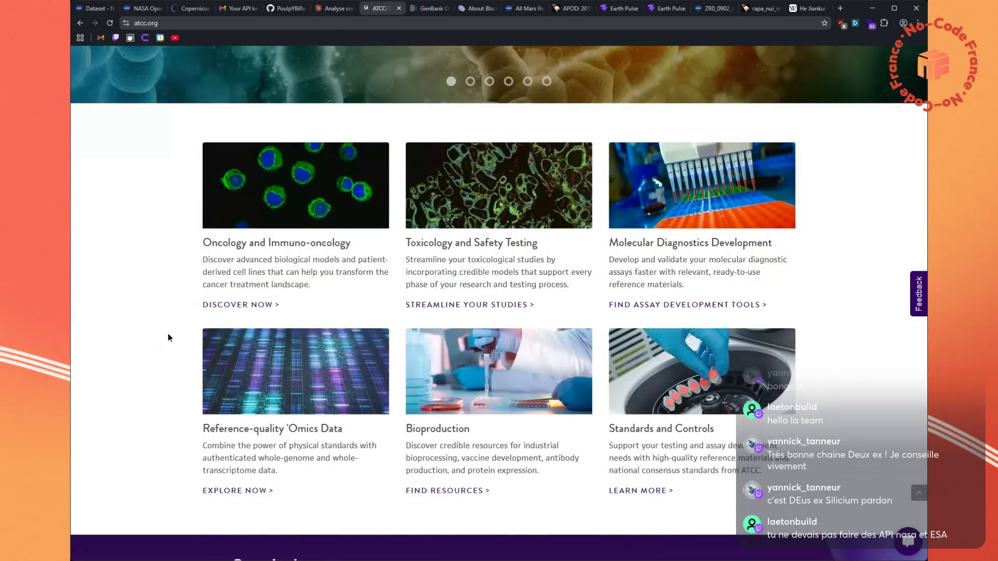
pyautogui.scroll(-3, 168, 334)
pyautogui.scroll(-5, 168, 337)
pyautogui.scroll(15, 167, 337)
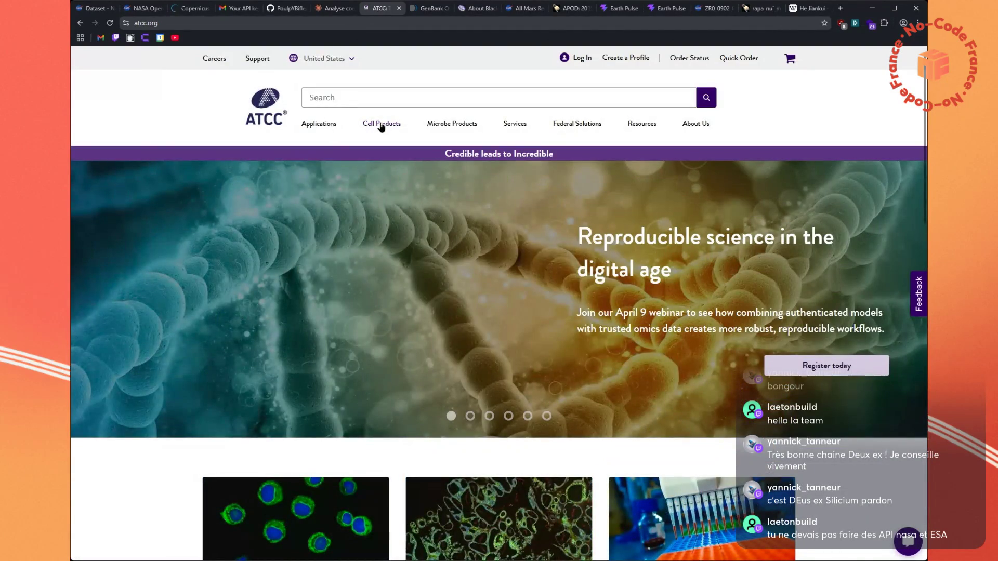
# Open ATCC's Cell Products catalogue listing 3,765 products
pyautogui.moveTo(381, 127)
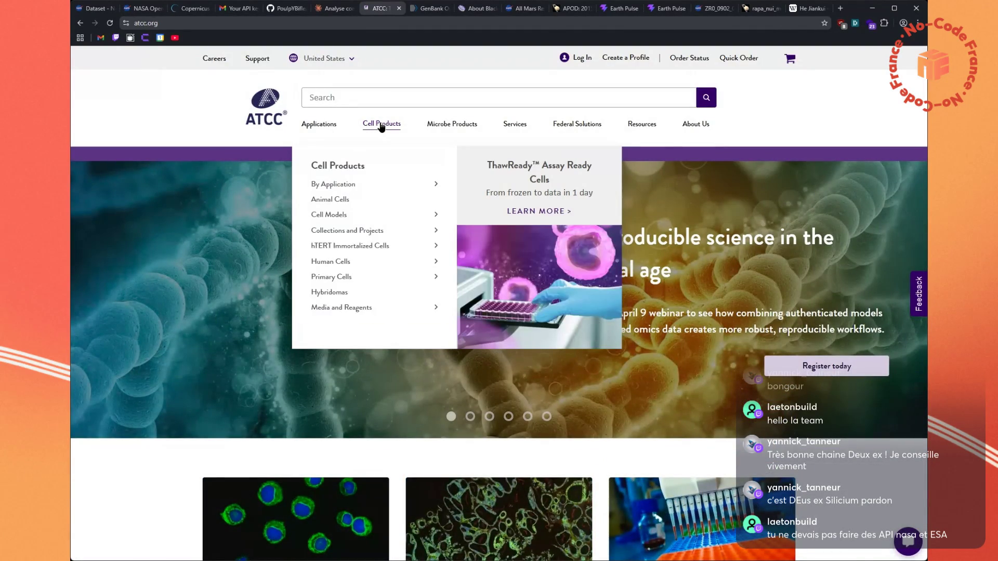
pyautogui.click(336, 166)
pyautogui.scroll(-5, 336, 167)
pyautogui.scroll(-10, 336, 168)
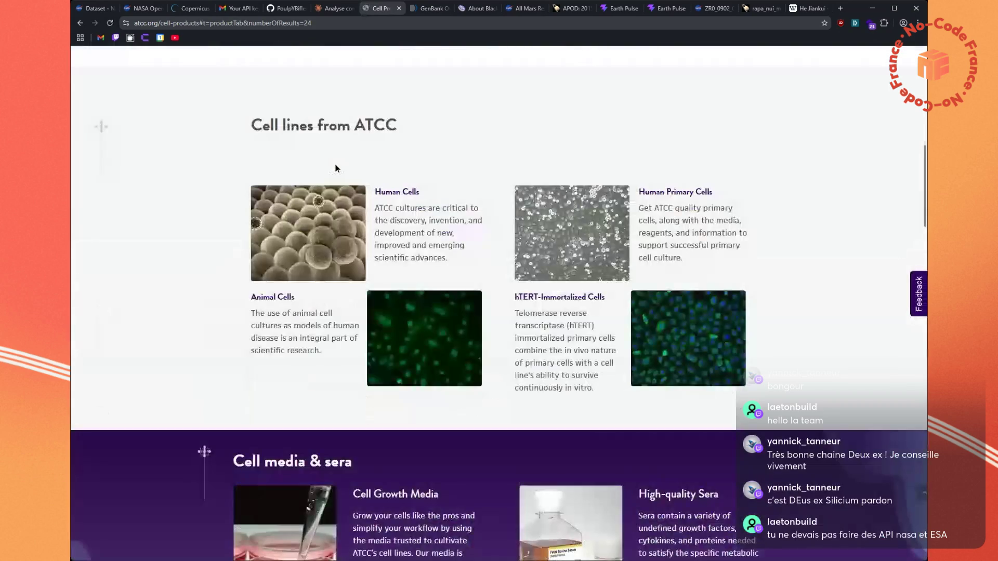
pyautogui.scroll(-3, 336, 166)
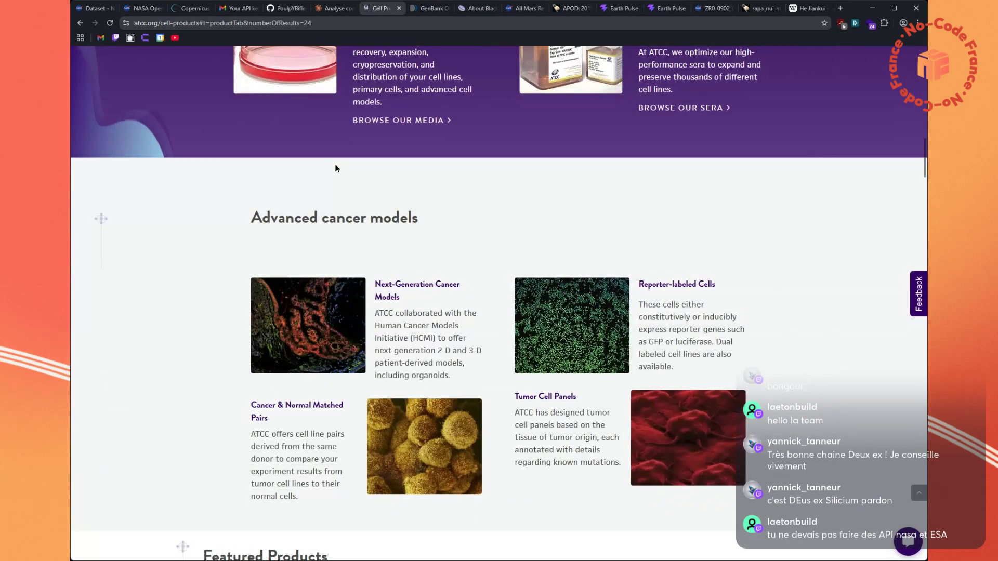
pyautogui.scroll(18, 336, 168)
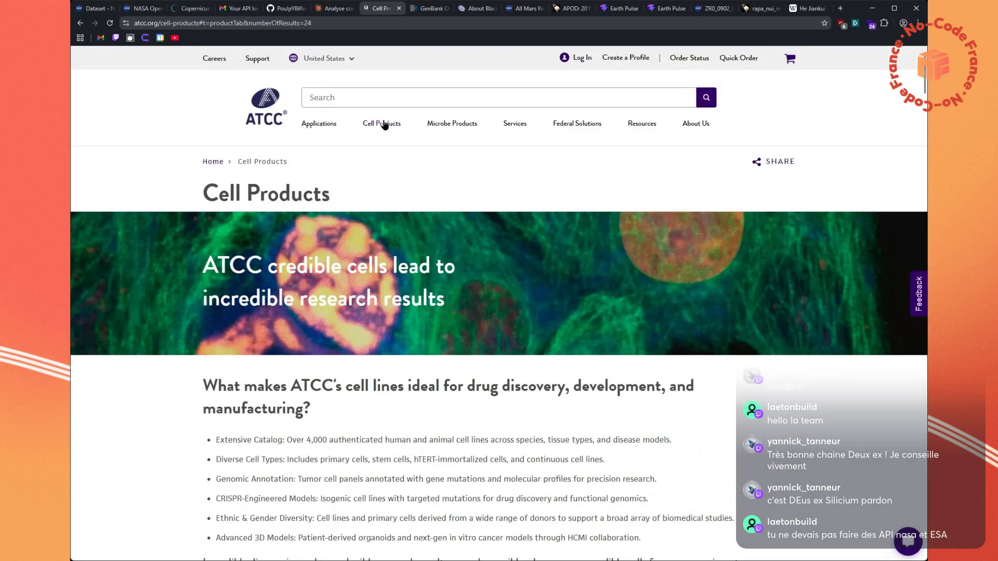
pyautogui.moveTo(379, 125)
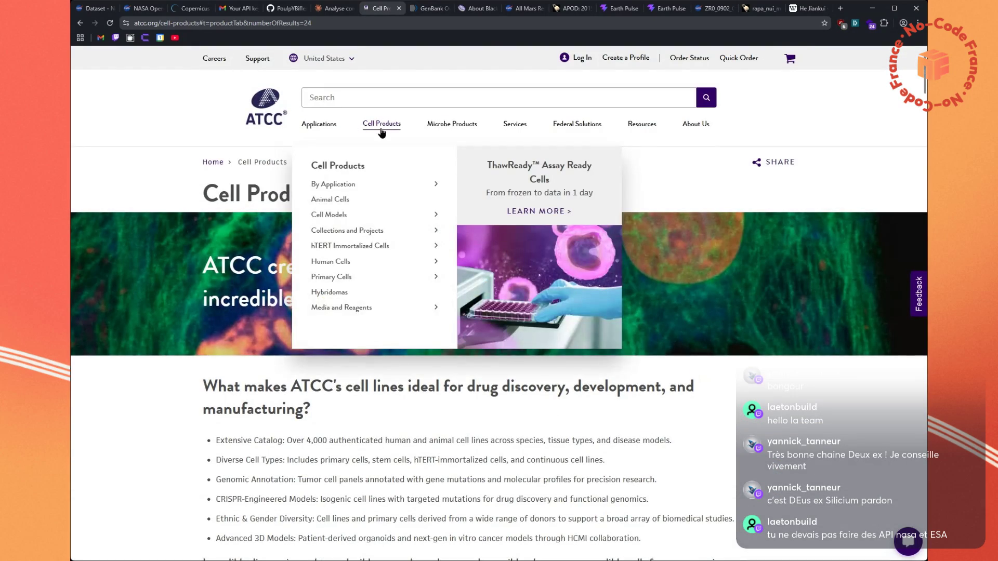
pyautogui.moveTo(329, 217)
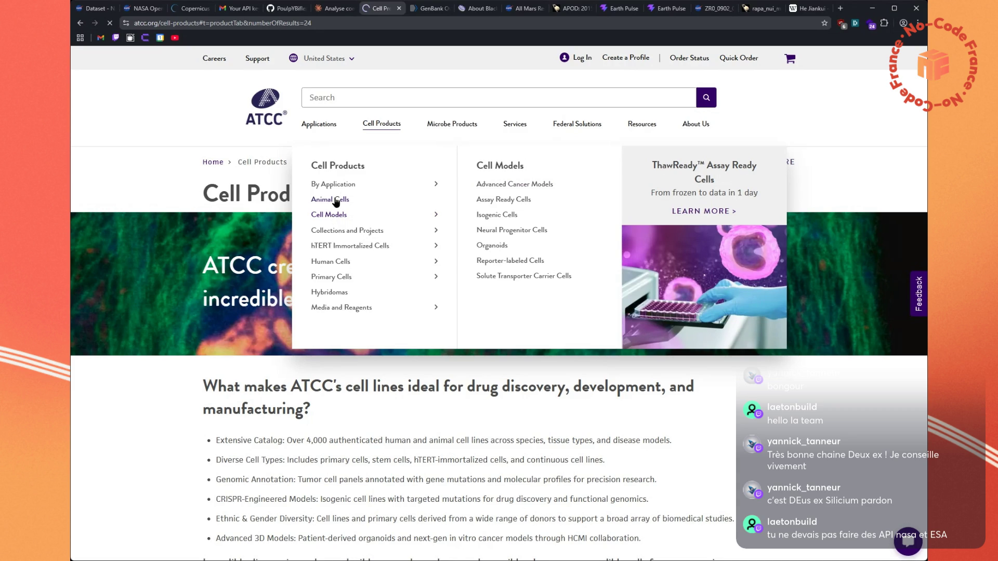
# Browse the Cell Products list, including 293 [HEK-293], MCF7 and OS833 priced per vial
pyautogui.scroll(-4, 202, 261)
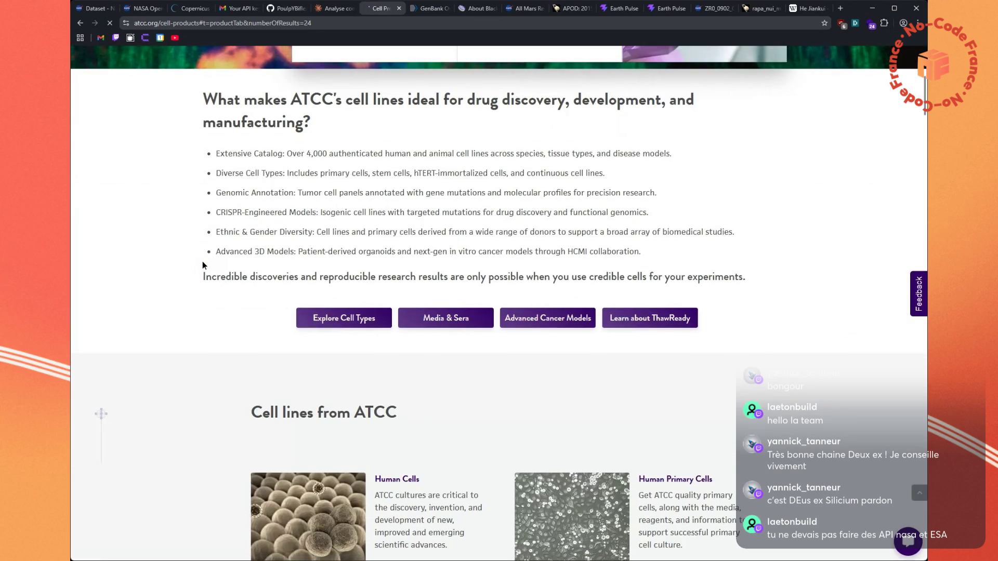
pyautogui.scroll(-6, 201, 261)
pyautogui.scroll(-7, 201, 261)
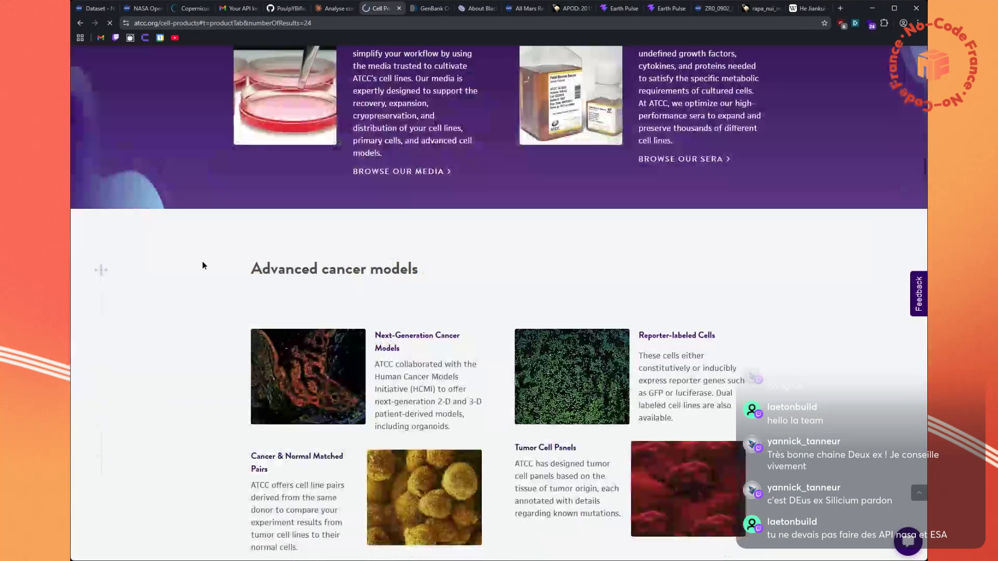
pyautogui.scroll(-7, 203, 265)
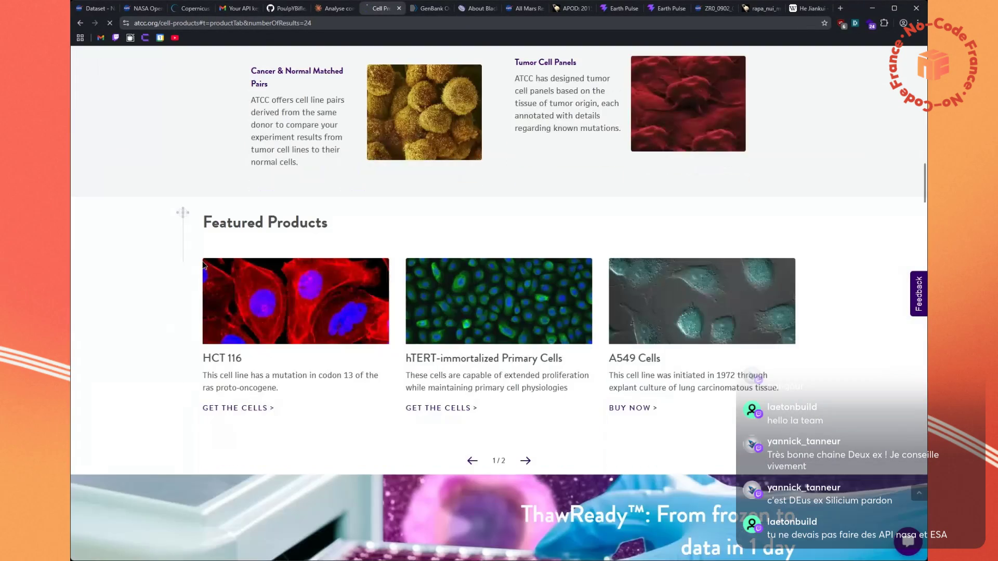
pyautogui.scroll(-8, 202, 265)
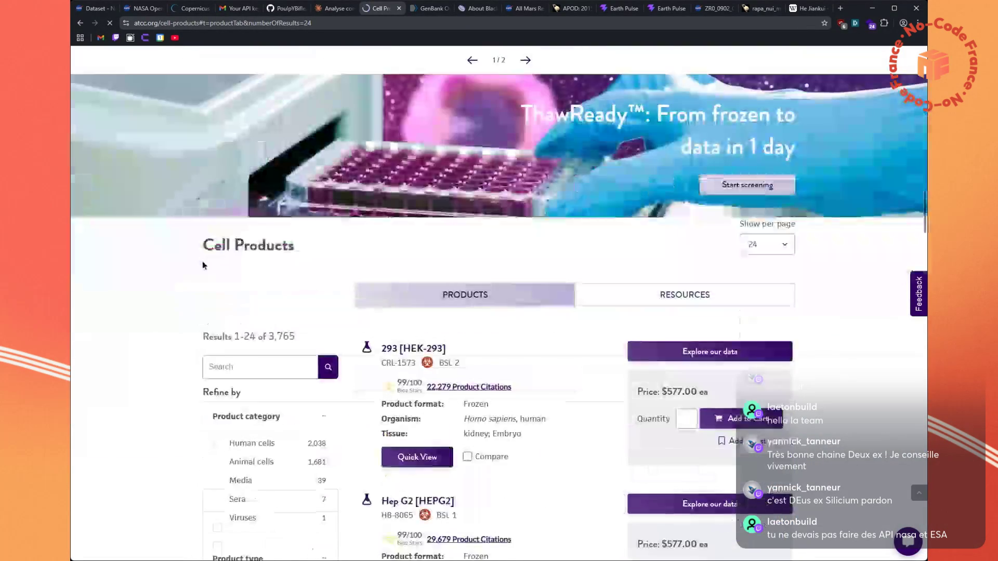
pyautogui.scroll(-1, 203, 265)
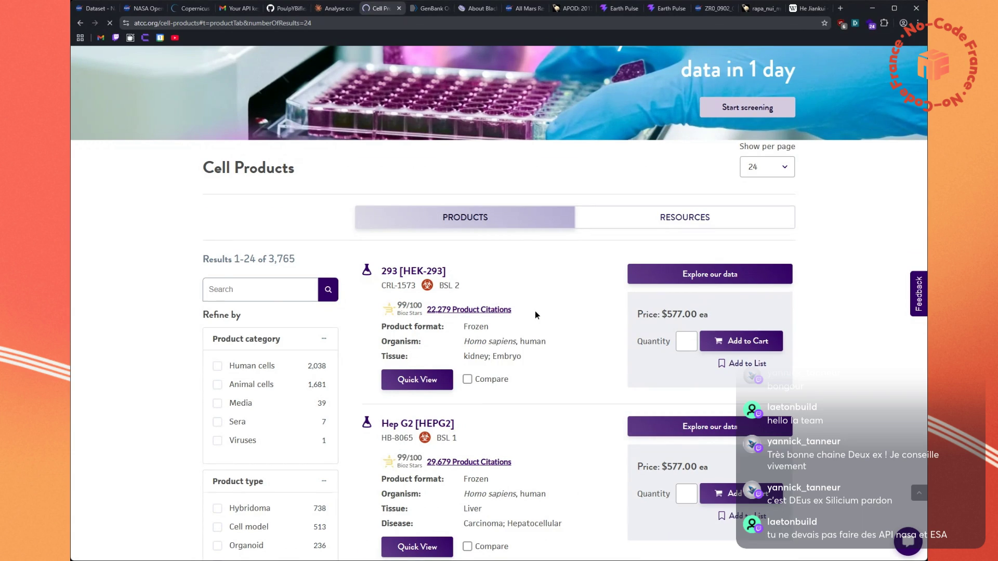
pyautogui.scroll(-4, 535, 311)
pyautogui.scroll(-7, 535, 311)
pyautogui.scroll(-15, 535, 311)
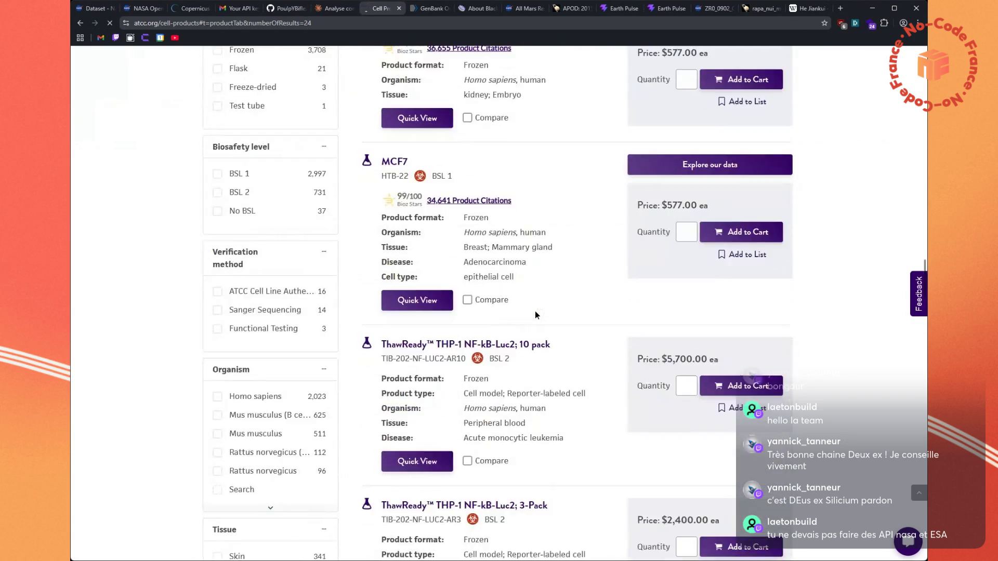
pyautogui.scroll(-18, 535, 310)
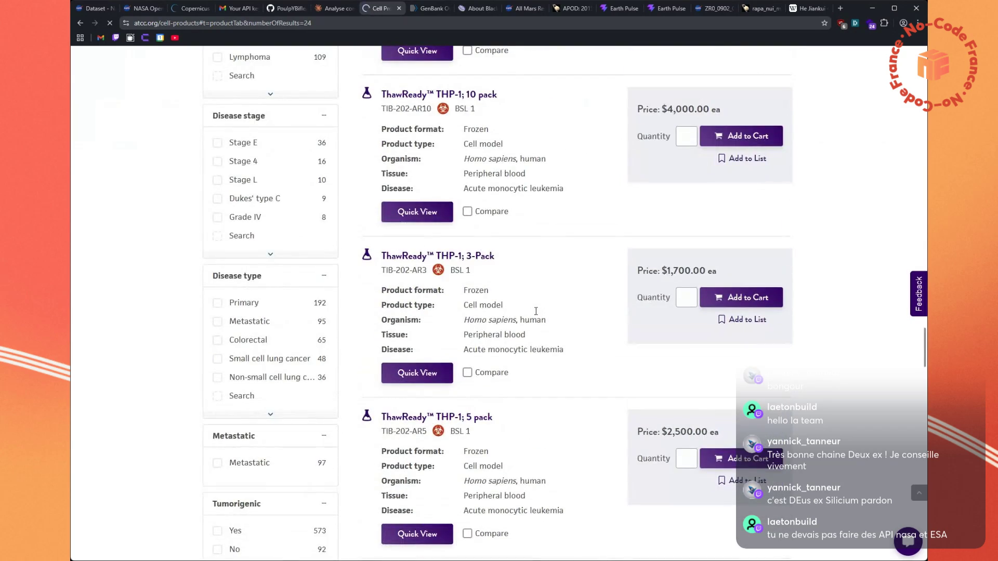
pyautogui.click(333, 8)
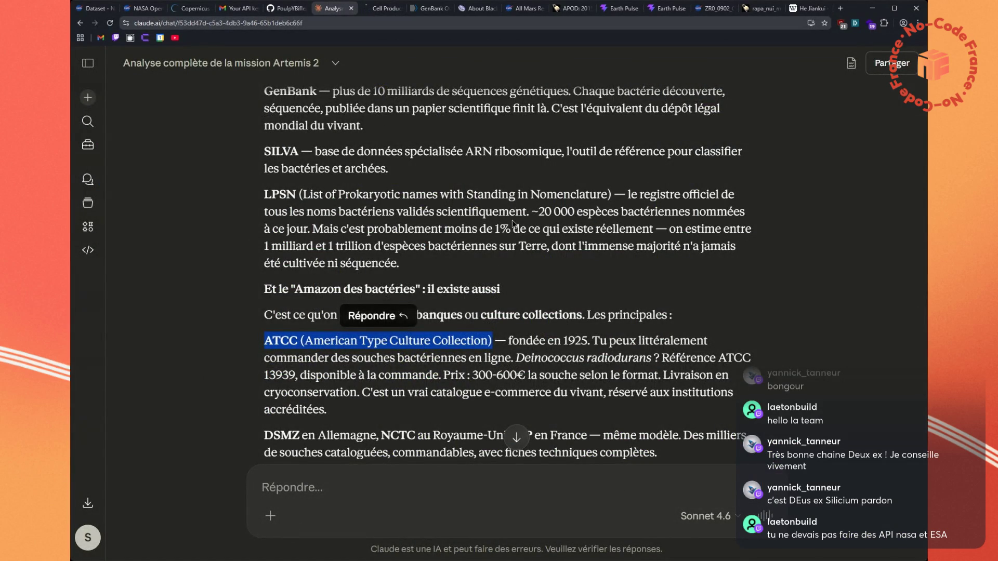
# Scroll past Addgene's 130,000 plasmids and copy the 'Earth Microbiome Project' name
pyautogui.scroll(-3, 513, 220)
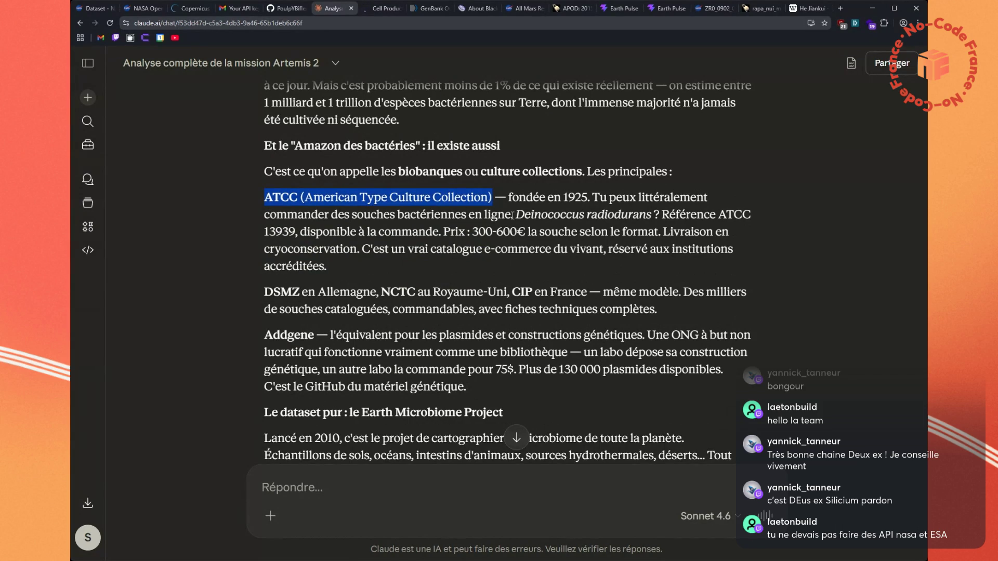
pyautogui.scroll(-1, 463, 303)
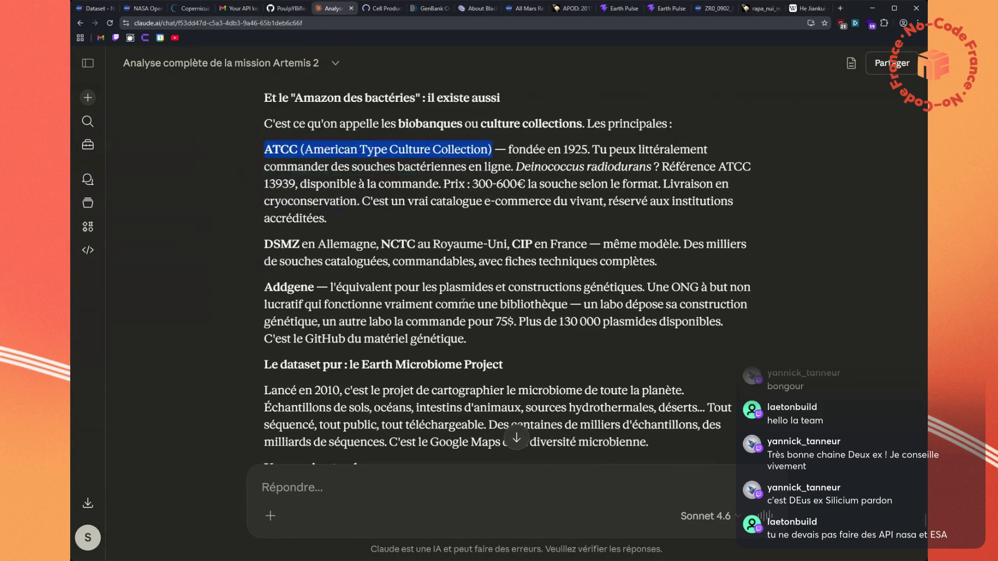
pyautogui.scroll(-1, 464, 303)
pyautogui.moveTo(437, 342); pyautogui.dragTo(683, 336)
pyautogui.moveTo(684, 336); pyautogui.dragTo(685, 336)
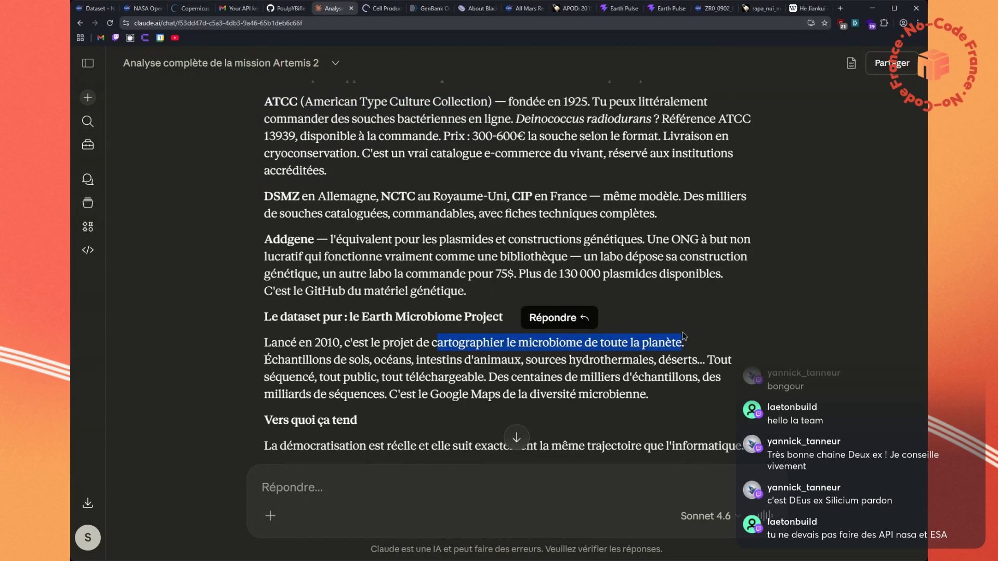
pyautogui.moveTo(512, 319); pyautogui.dragTo(361, 318)
pyautogui.hotkey('ctrl', 'c')
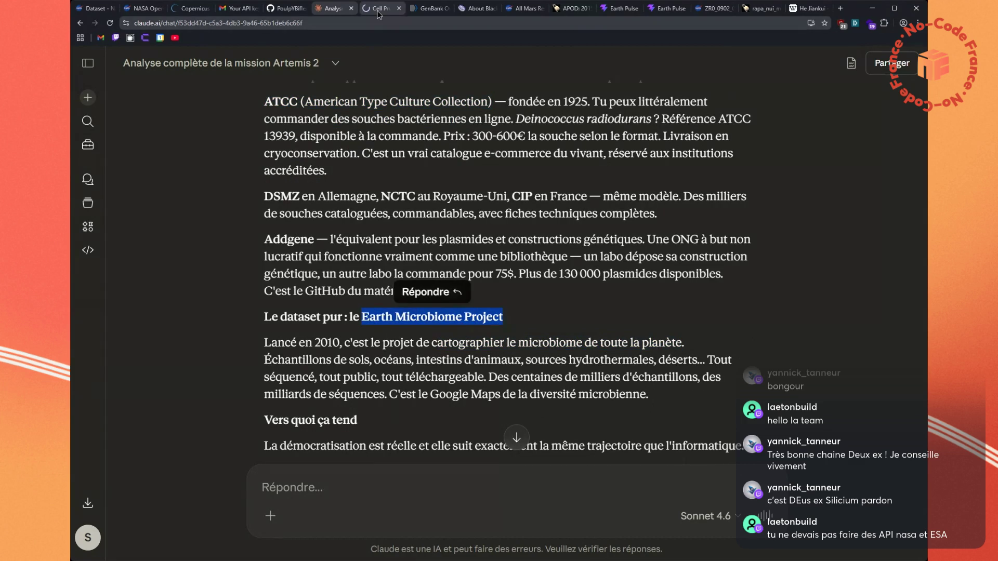
# Search for Earth Microbiome Project in the Cell Products tab and open its website
pyautogui.click(385, 8)
pyautogui.hotkey('ctrl', 'l')
pyautogui.hotkey('ctrl', 'v')
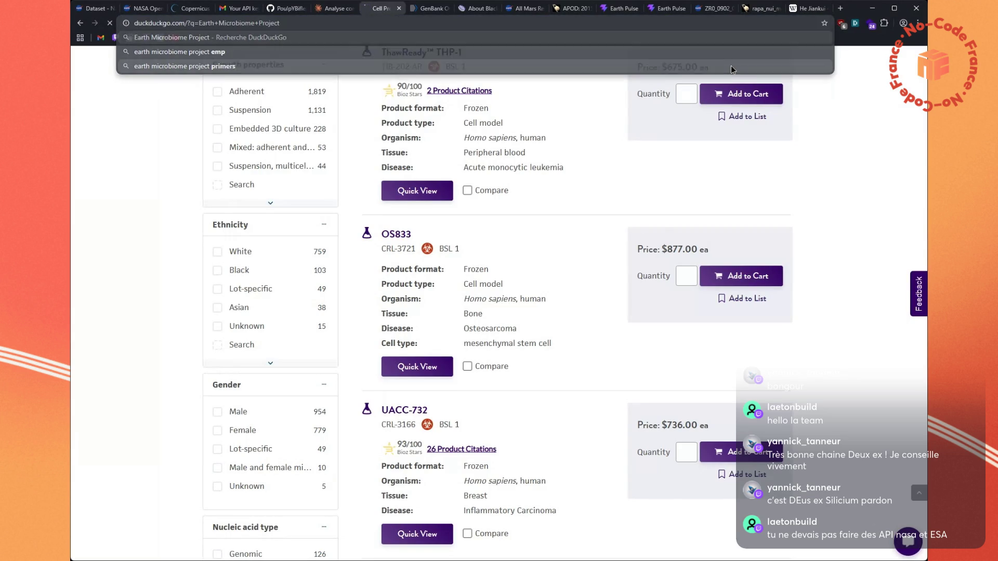
pyautogui.press('Return')
pyautogui.press('Down')
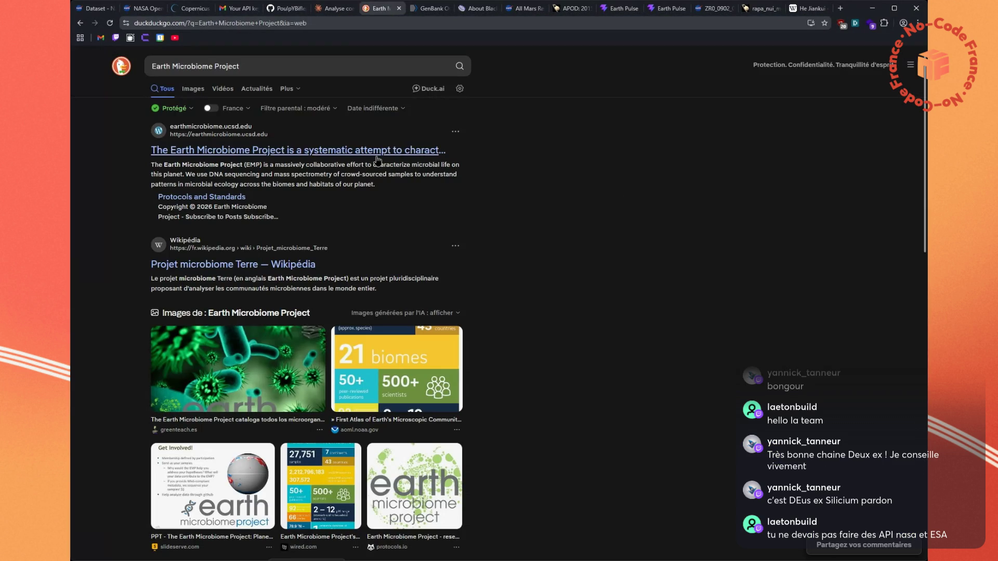
pyautogui.press('Return')
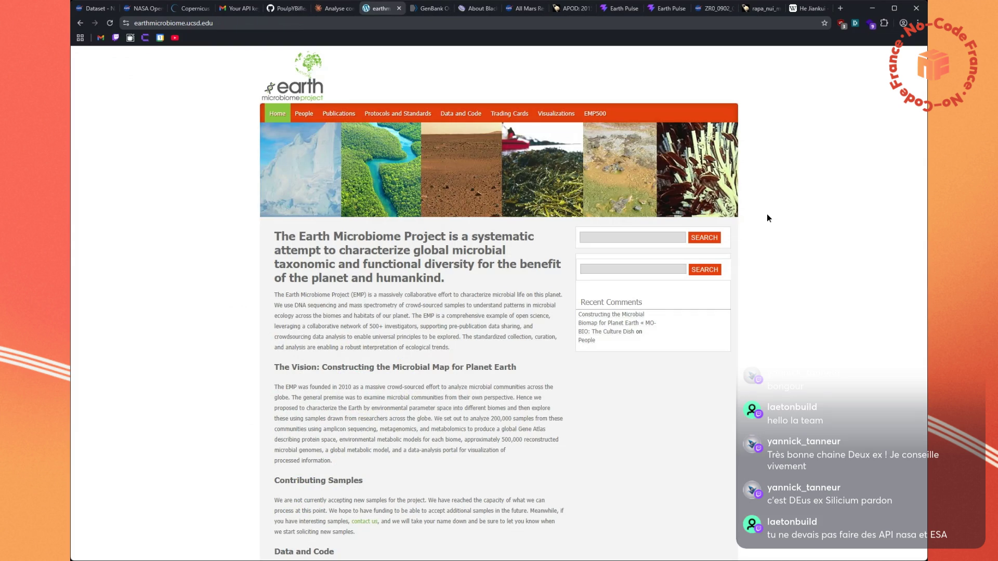
# Open the EMP Data and Code page listing its Zenodo and FTP datasets
pyautogui.scroll(-9, 768, 214)
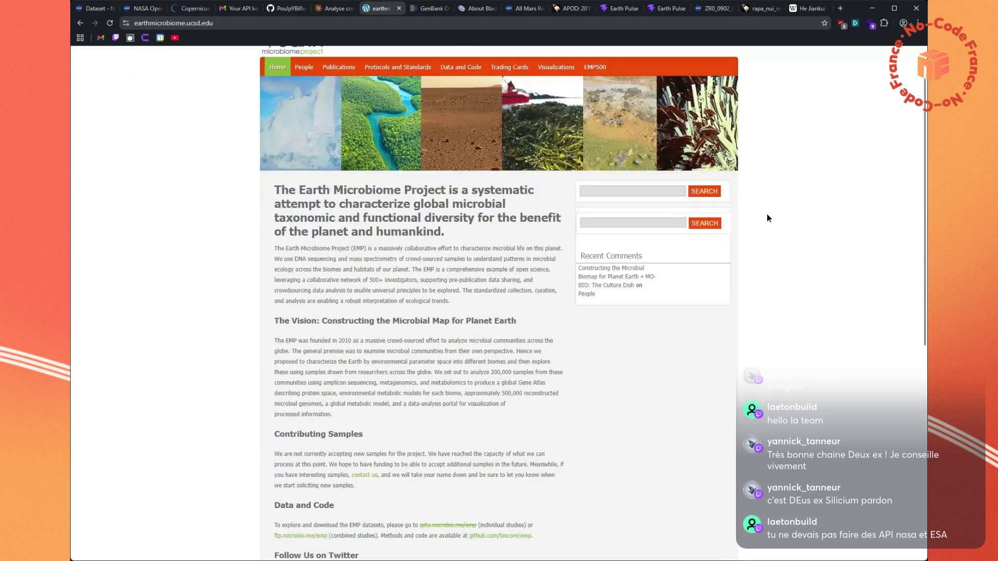
pyautogui.scroll(10, 768, 218)
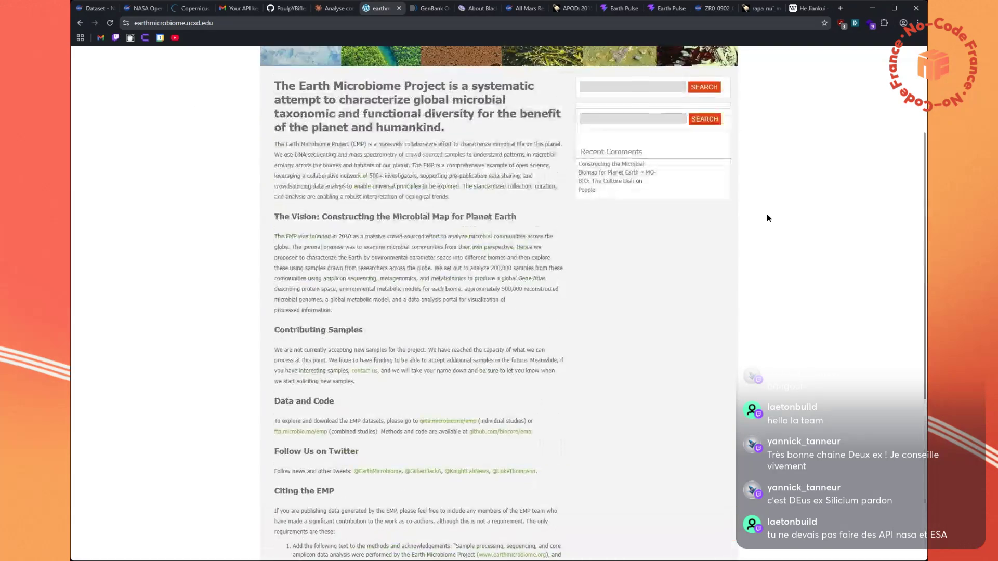
pyautogui.moveTo(308, 115)
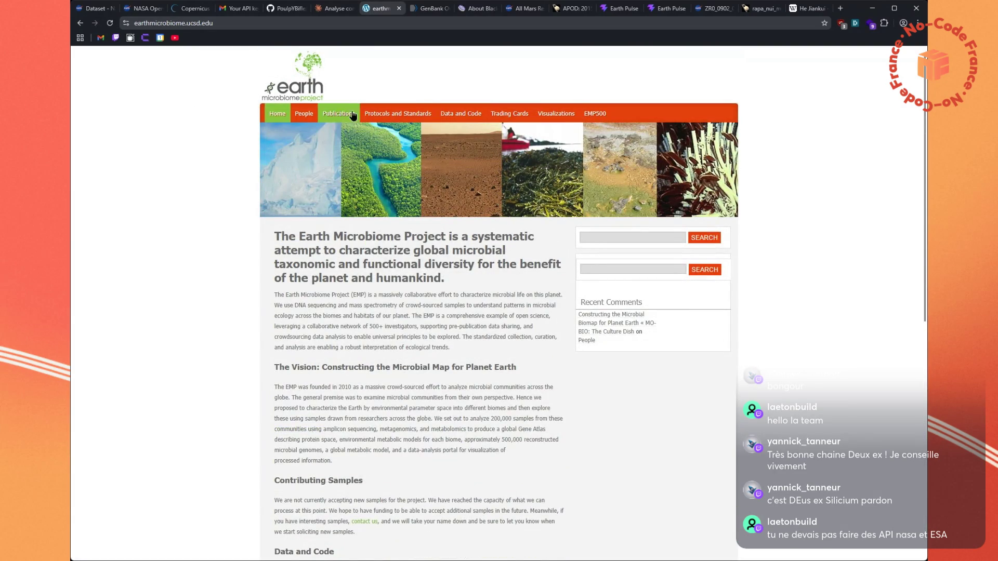
pyautogui.click(465, 119)
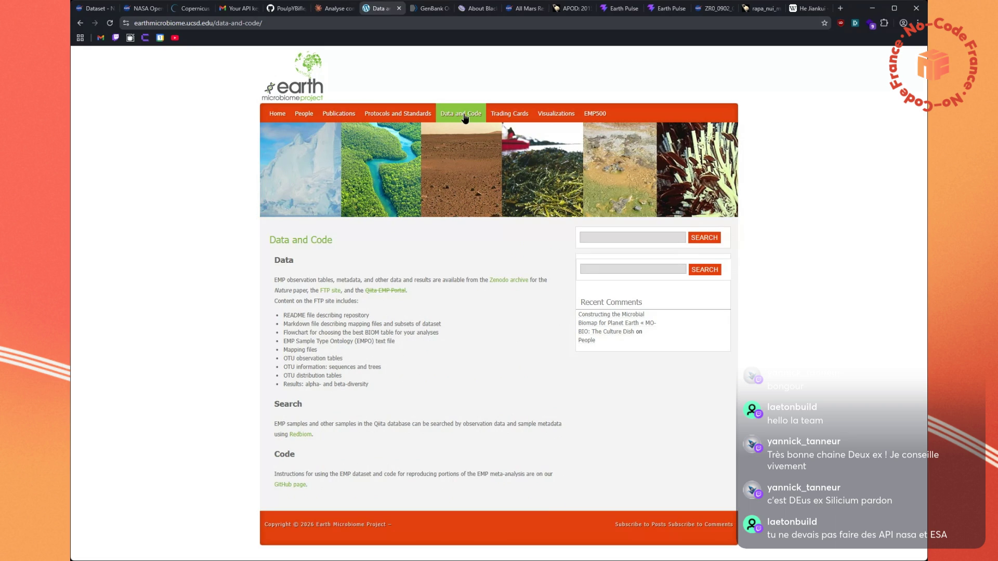
pyautogui.click(335, 8)
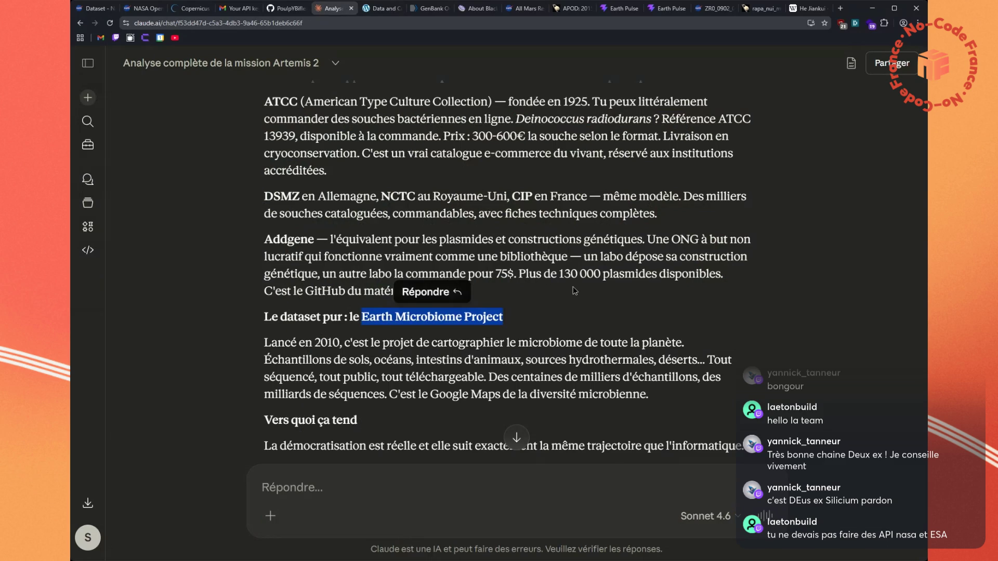
# Scroll down Claude's reply and copy the 'Oxford Nanopore MinION' mention
pyautogui.scroll(-2, 575, 290)
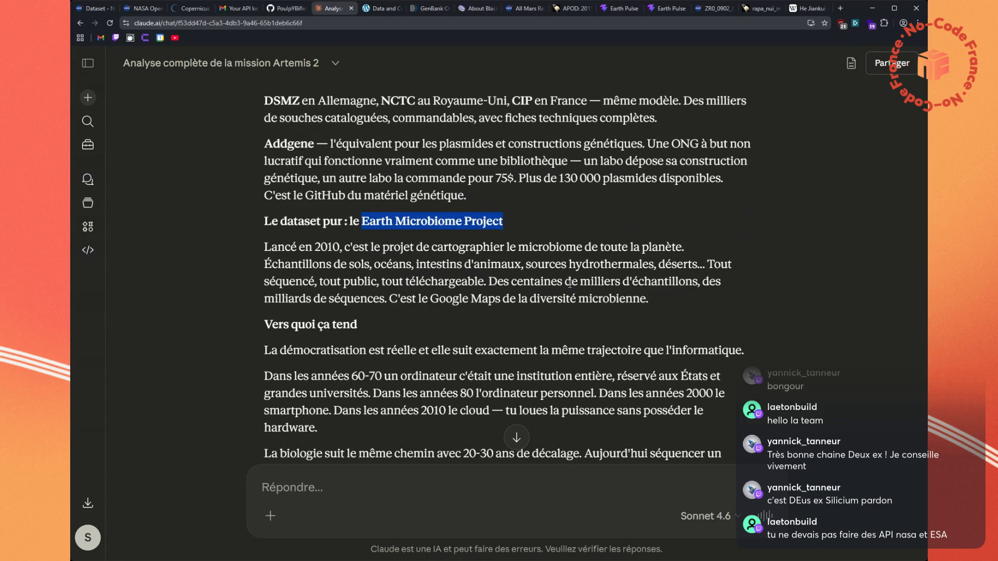
pyautogui.scroll(-2, 574, 283)
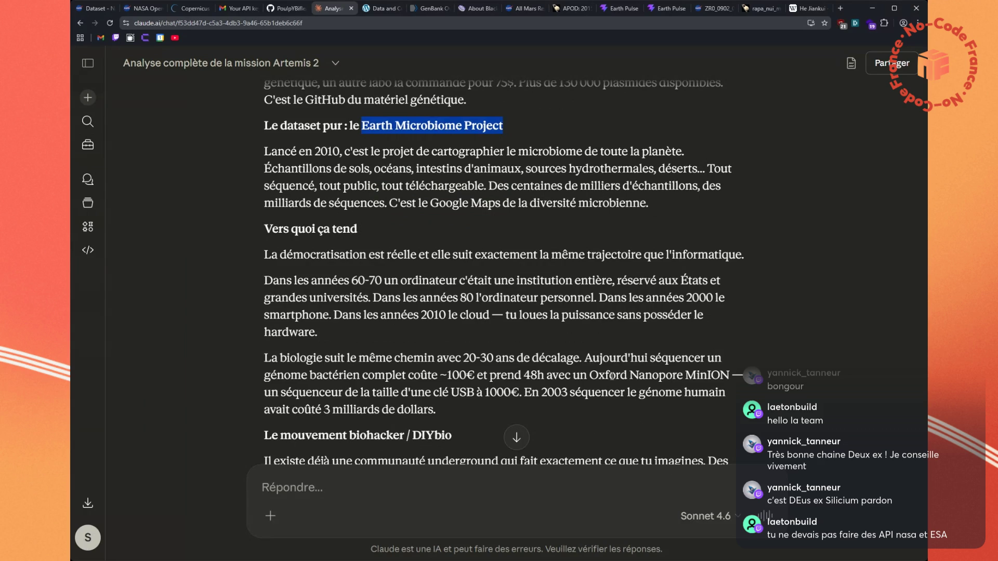
pyautogui.moveTo(590, 375); pyautogui.dragTo(730, 375)
pyautogui.hotkey('ctrl', 'c')
# Search Oxford Nanopore MinION in the Earth Microbiome tab and read the official MinION product page
pyautogui.click(378, 9)
pyautogui.hotkey('ctrl', 'l')
pyautogui.hotkey('ctrl', 'v')
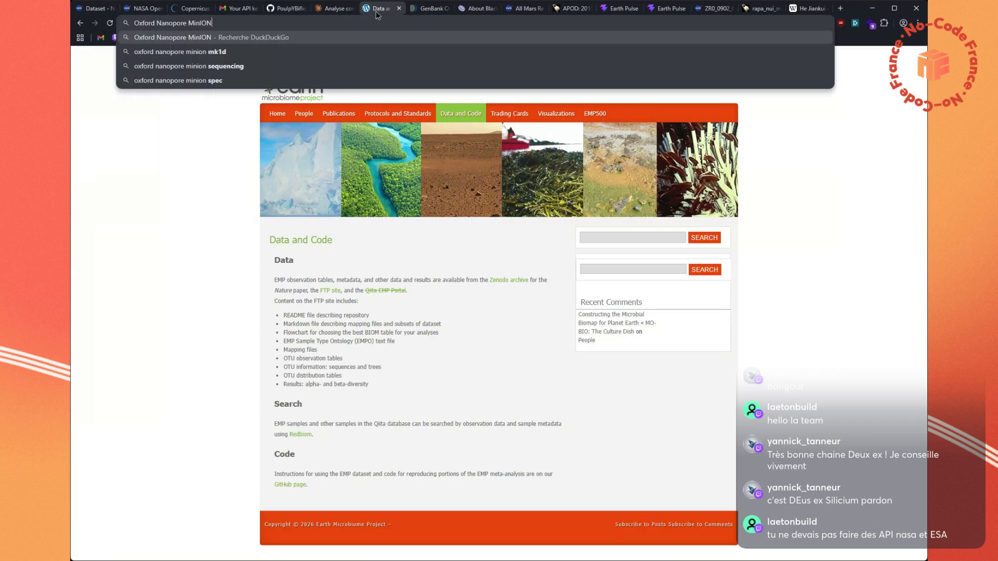
pyautogui.press('Return')
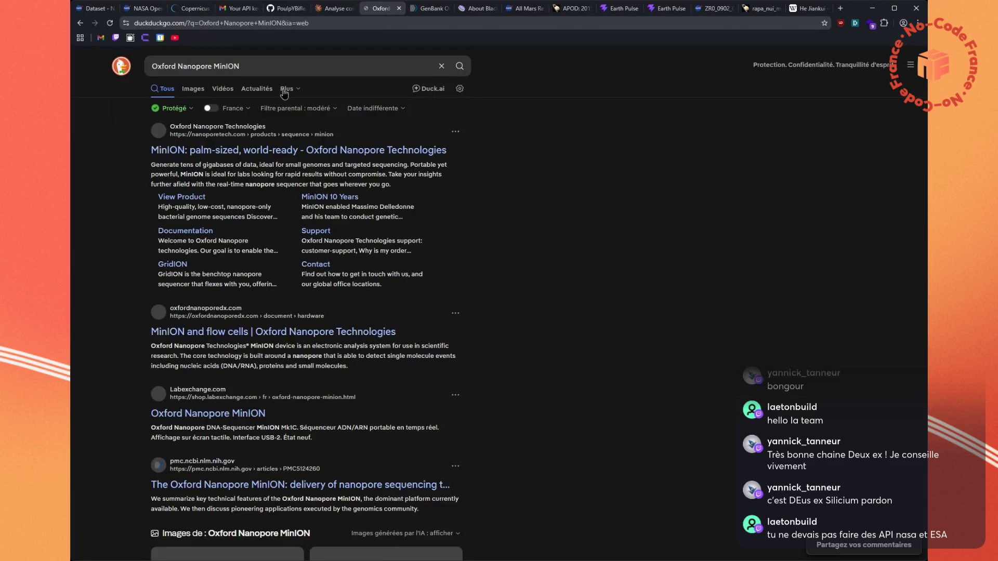
pyautogui.click(236, 151)
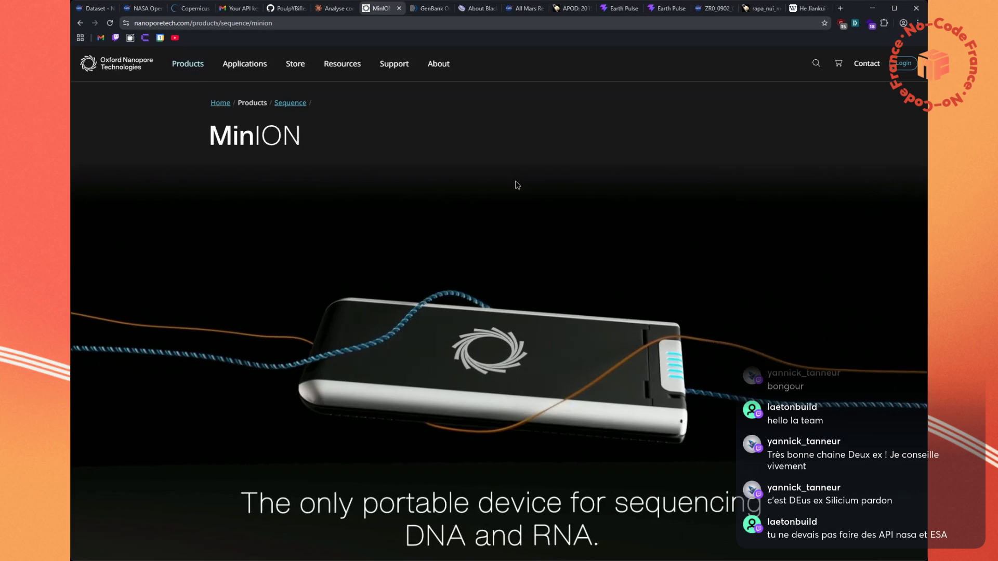
pyautogui.scroll(-1, 518, 185)
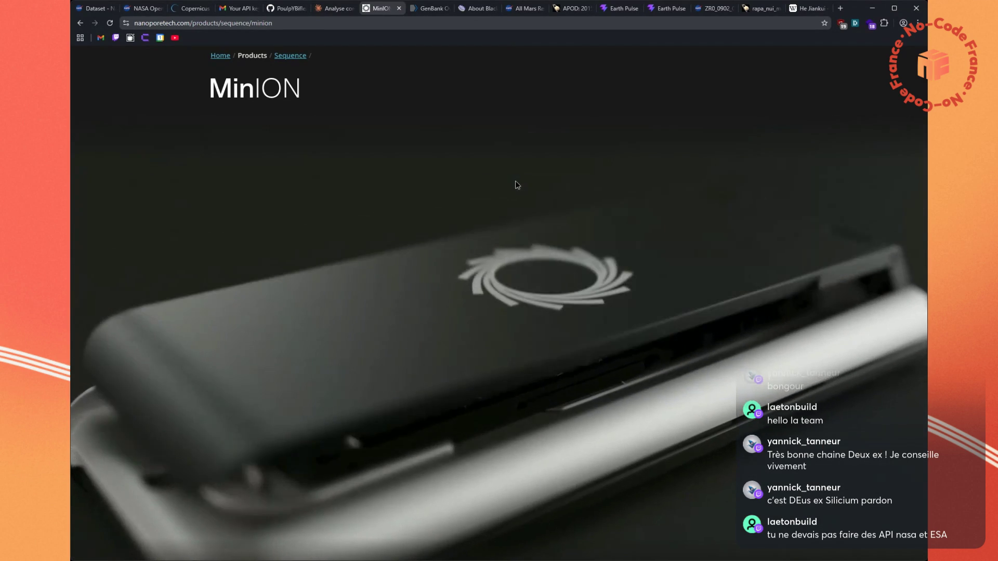
pyautogui.scroll(-5, 517, 185)
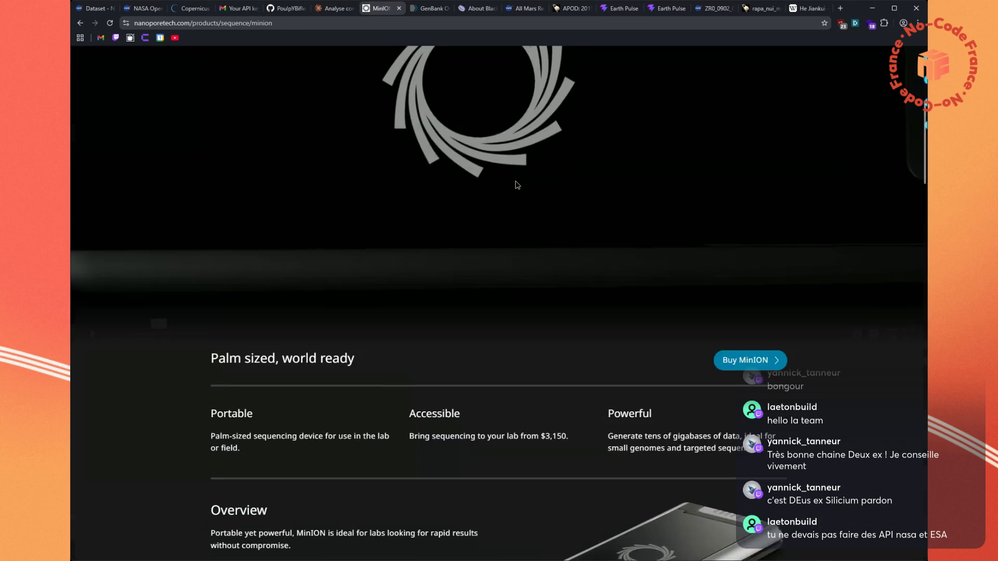
pyautogui.scroll(-5, 464, 345)
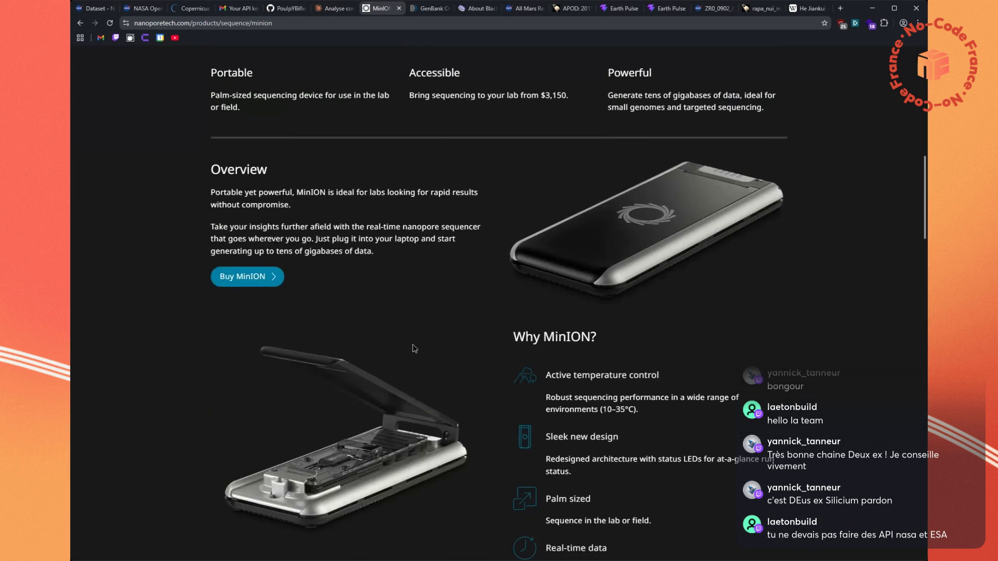
pyautogui.scroll(-8, 520, 353)
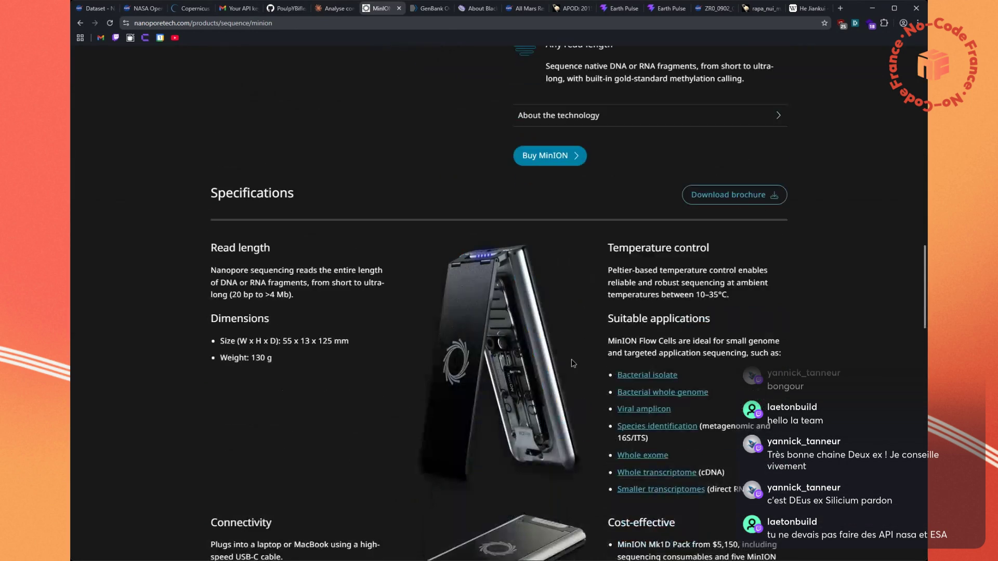
pyautogui.scroll(2, 546, 312)
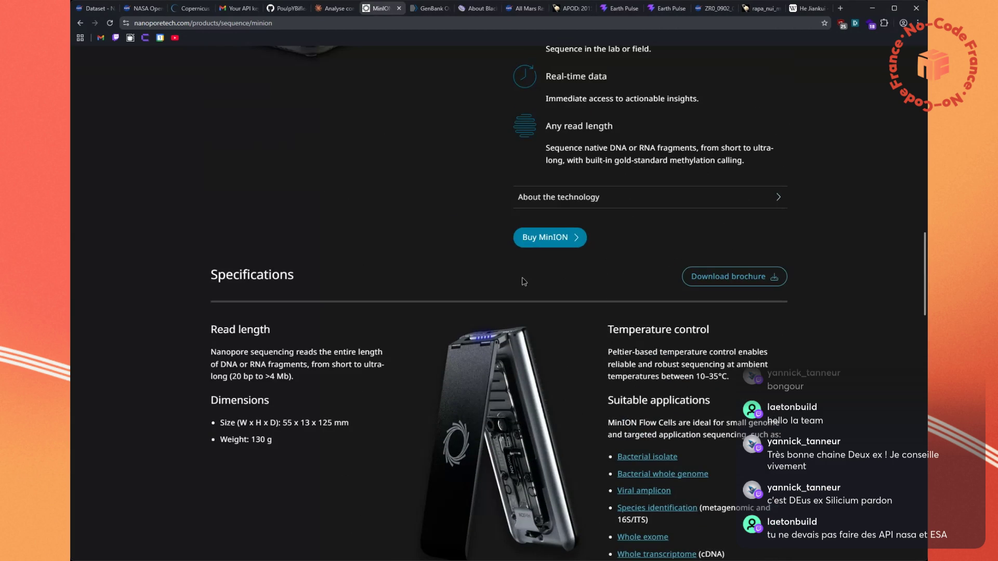
# View the MinION Mk1D store page: device €2,940, Pack €4,700
pyautogui.click(541, 246)
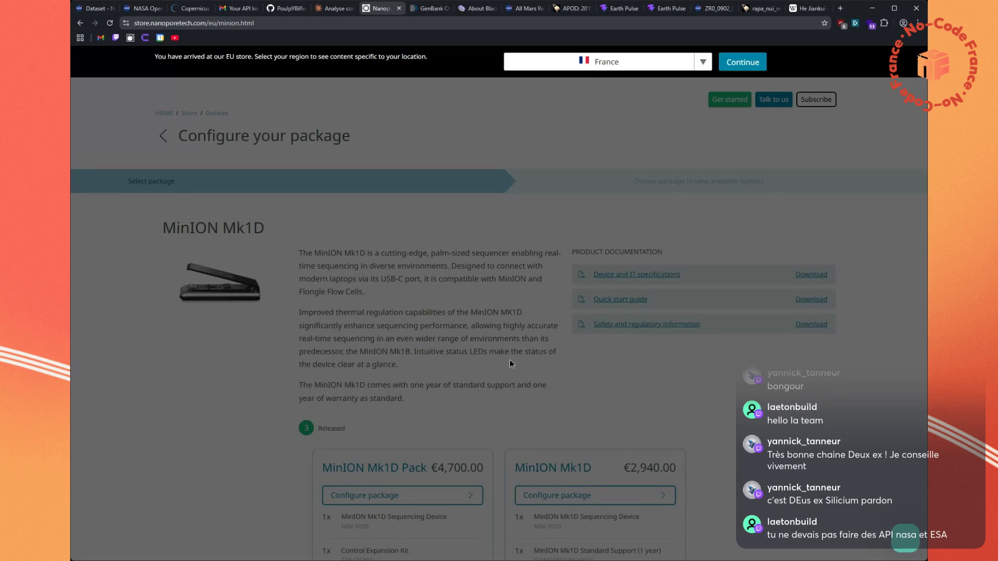
pyautogui.scroll(-2, 510, 363)
pyautogui.scroll(-4, 510, 359)
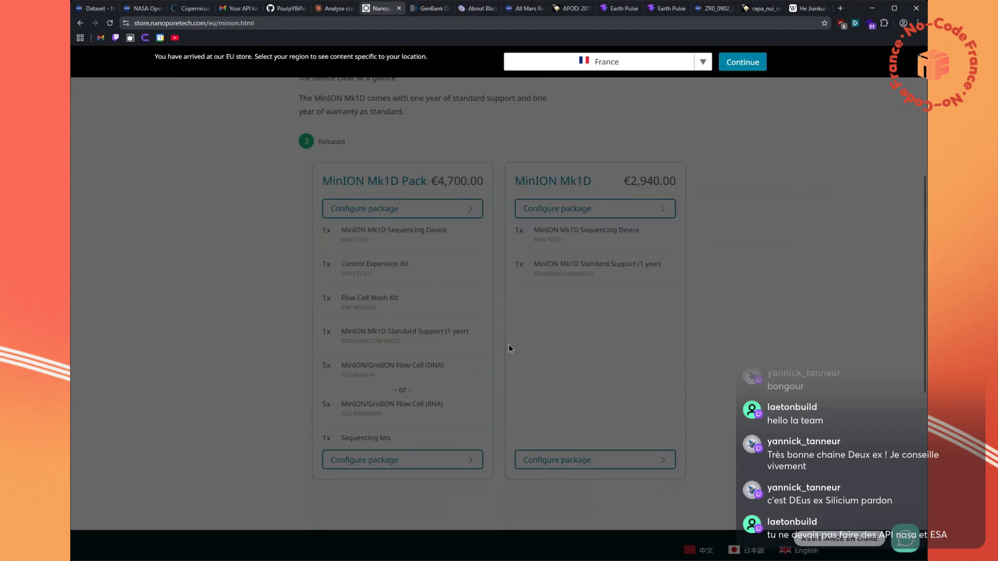
pyautogui.scroll(5, 509, 345)
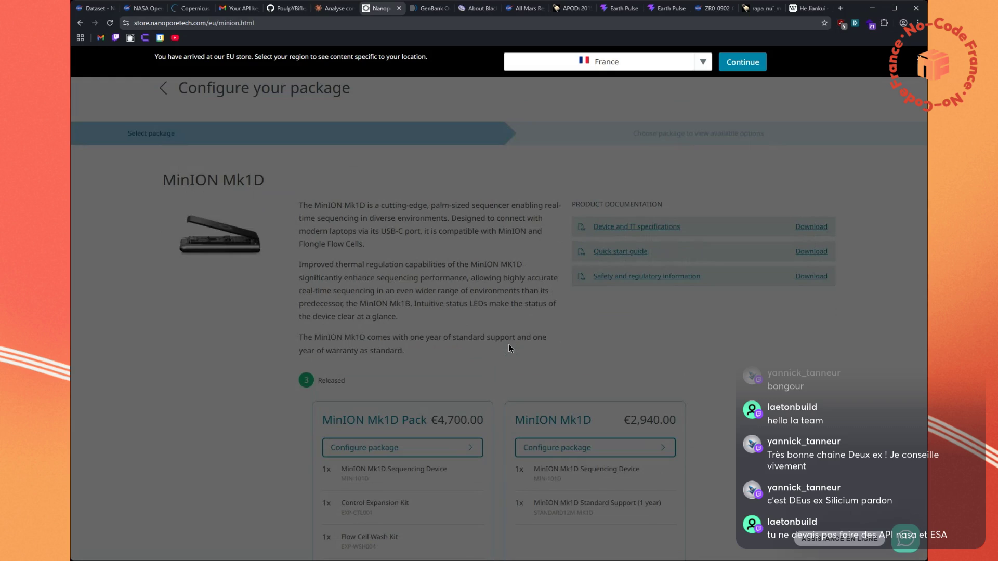
pyautogui.scroll(-15, 509, 345)
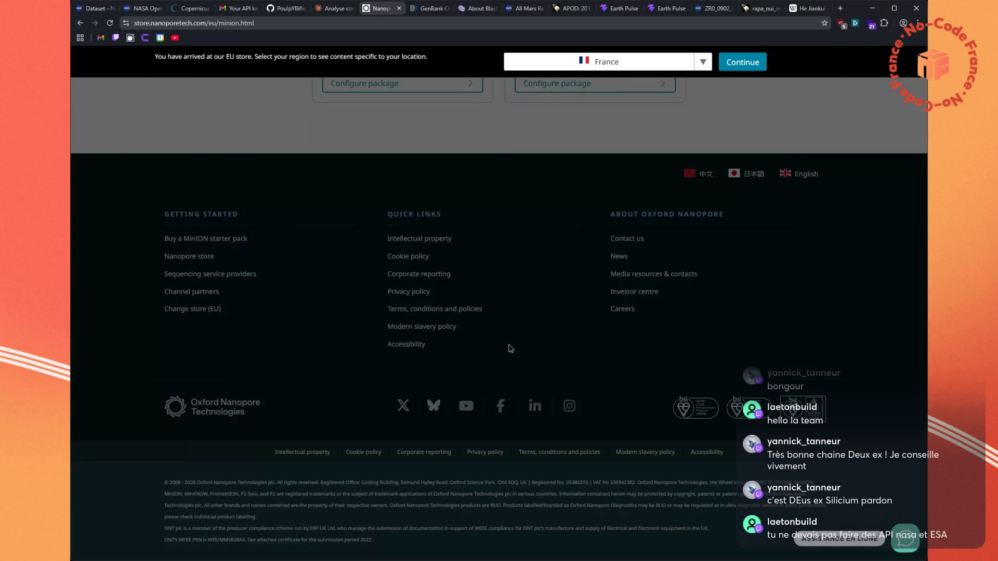
pyautogui.click(338, 10)
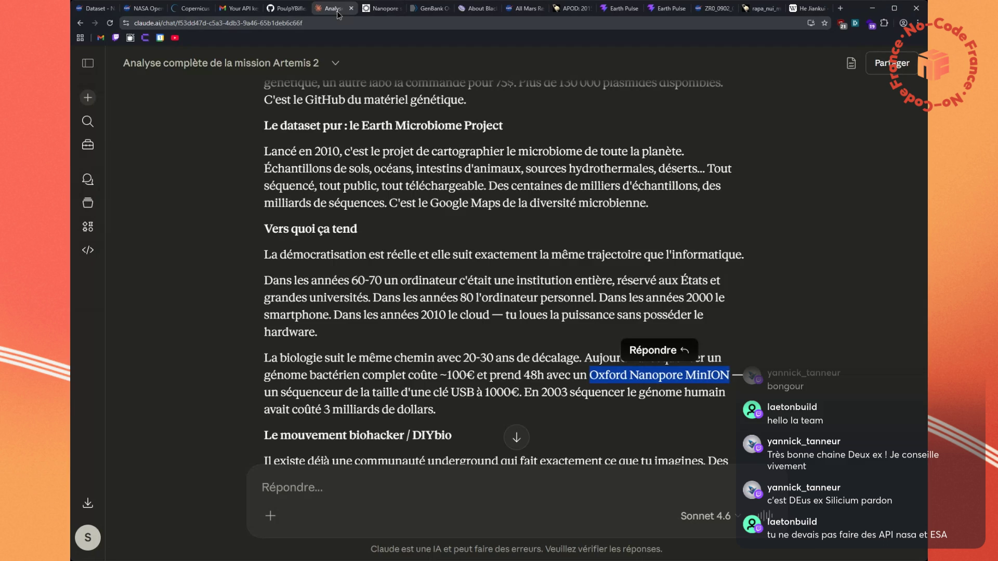
pyautogui.scroll(-4, 489, 322)
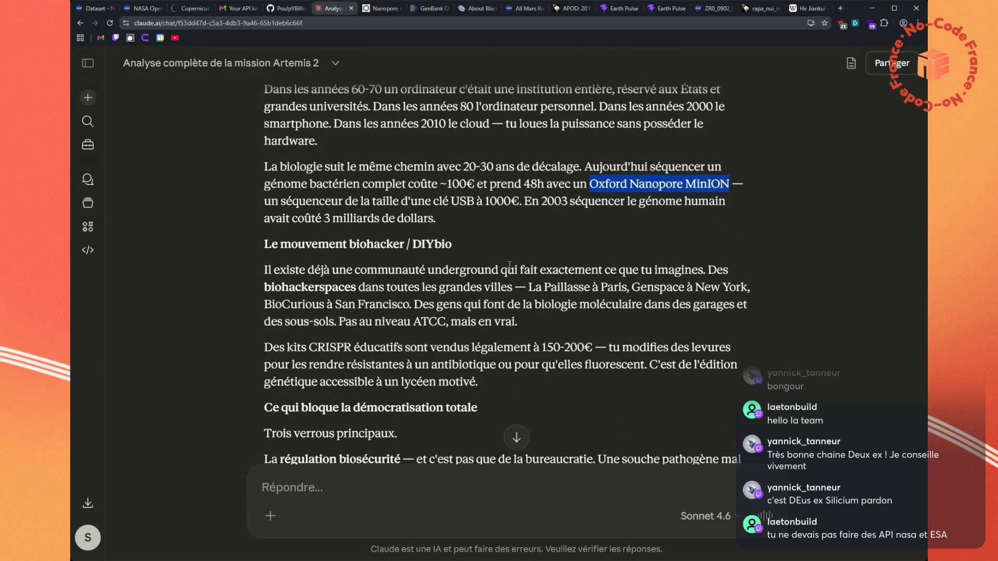
pyautogui.scroll(-2, 510, 265)
pyautogui.scroll(-2, 509, 265)
pyautogui.scroll(-4, 510, 266)
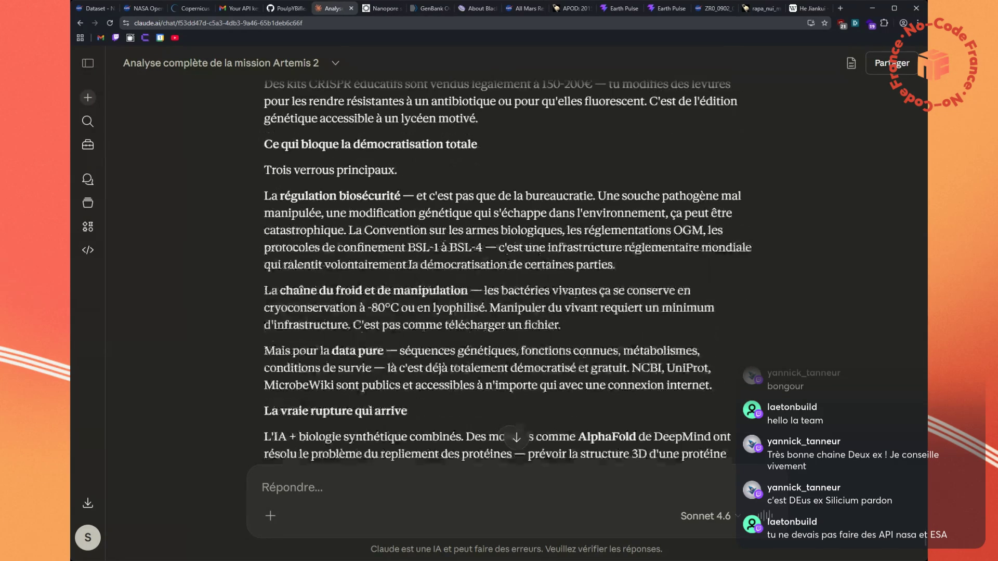
pyautogui.scroll(-2, 510, 268)
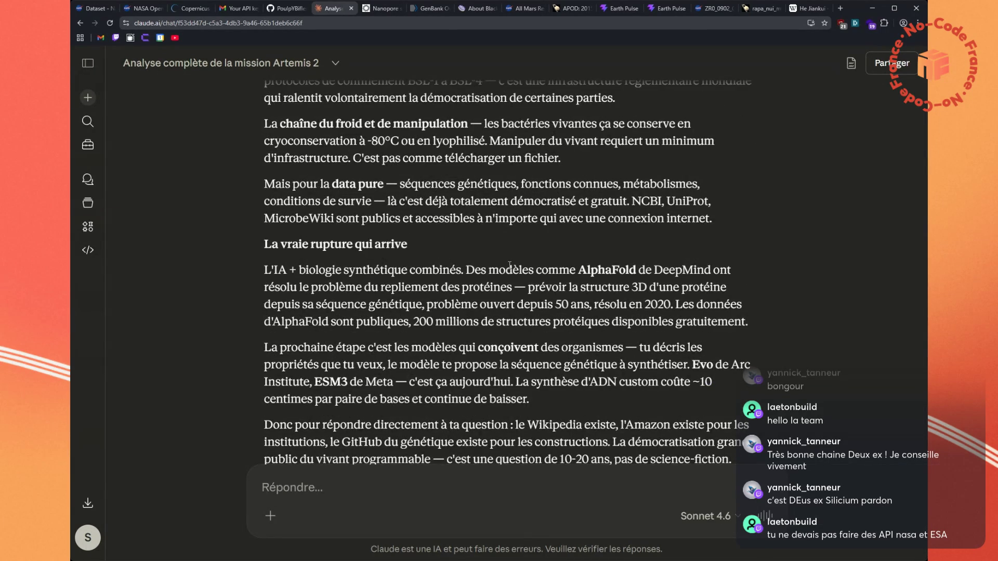
pyautogui.scroll(-1, 510, 265)
pyautogui.scroll(-1, 510, 265)
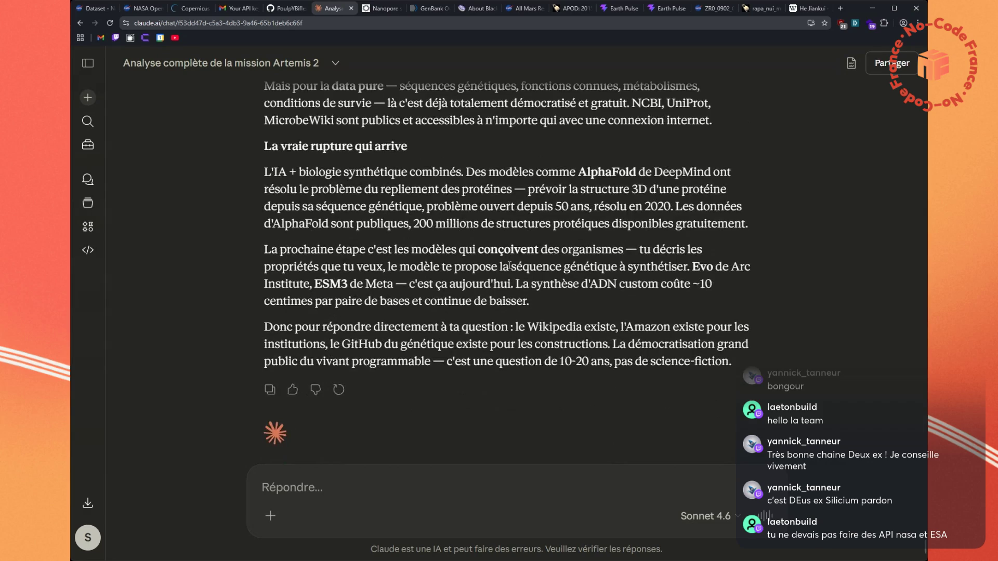
pyautogui.scroll(-1, 510, 265)
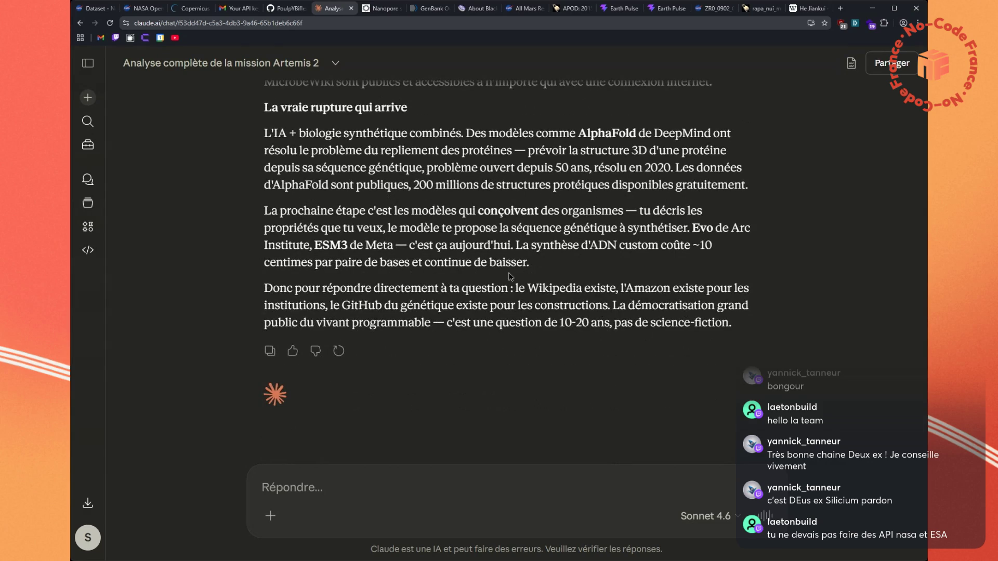